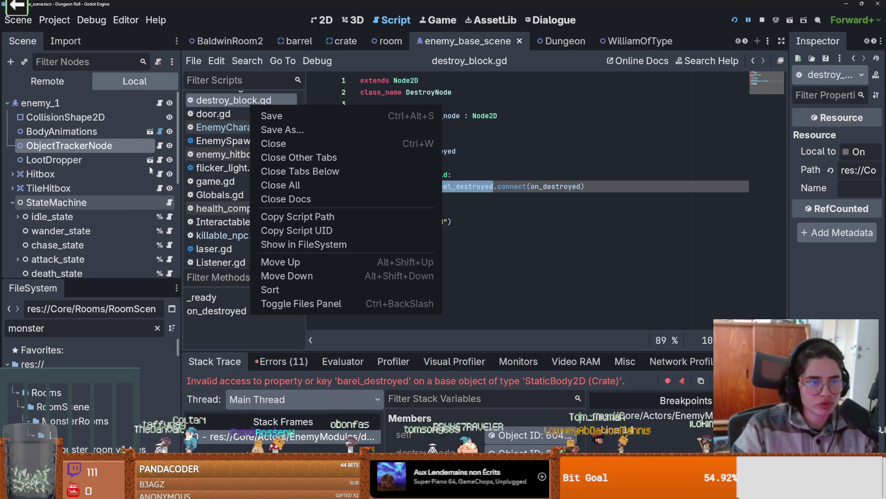
Switch to the BaldwinRoom2 scene and scroll its tree down to the destroy nodes.
click(255, 44)
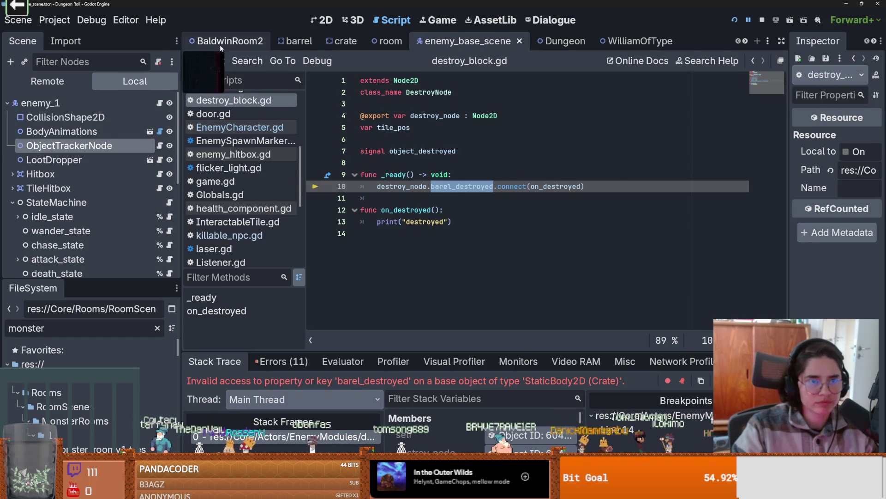
click(229, 41)
scroll(131, 236, down, 2)
scroll(131, 232, down, 2)
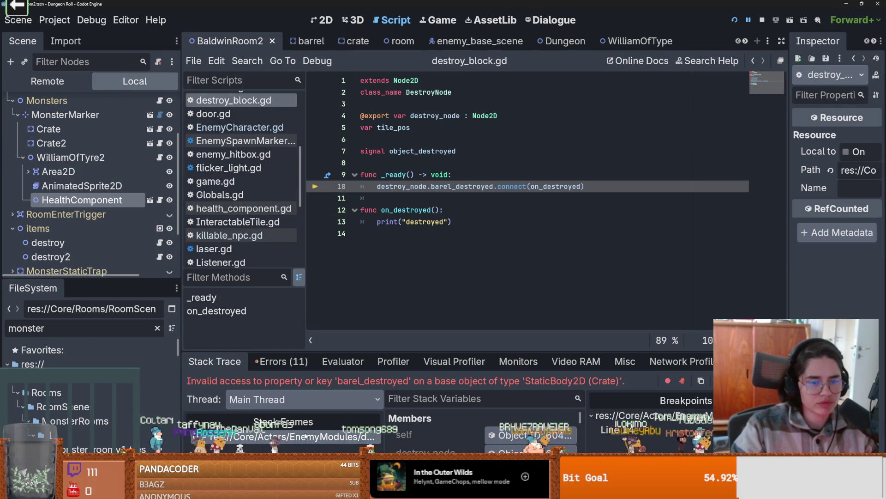
scroll(140, 218, down, 2)
Delete destroy and destroy2, then save, run the game and enter a door.
click(47, 199)
shift+click(46, 214)
right_click(65, 206)
click(97, 419)
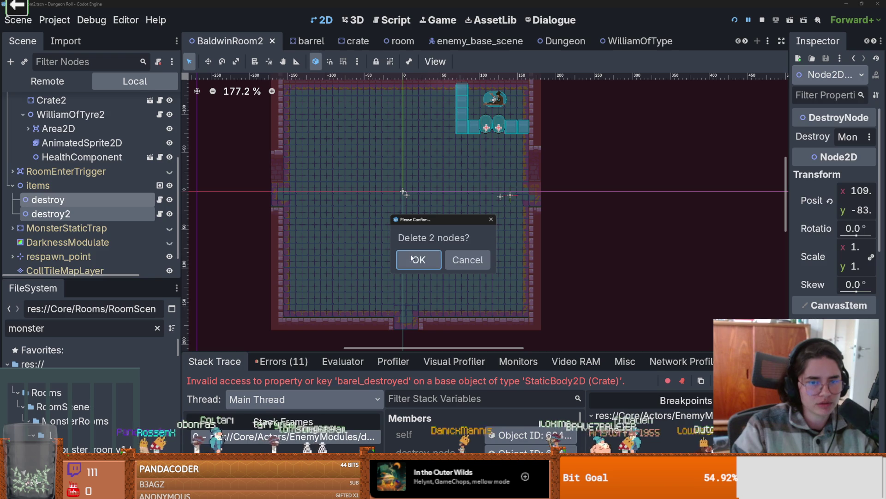
key(Return)
click(738, 20)
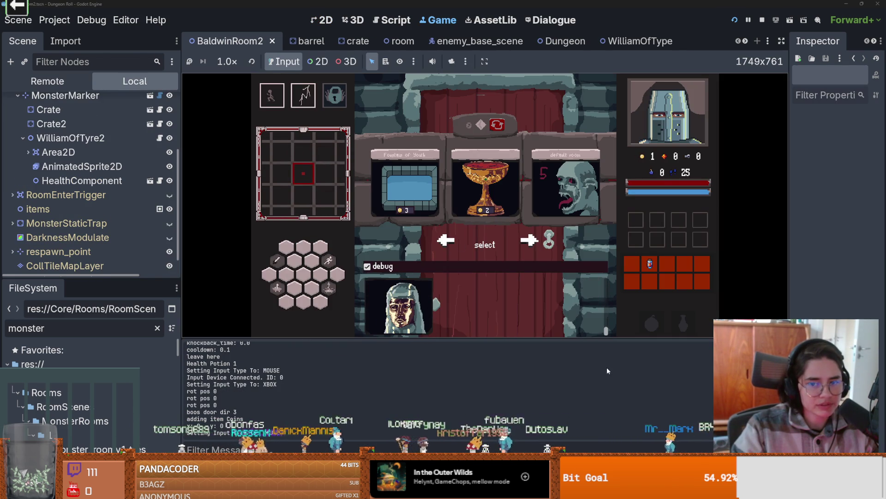
click(392, 304)
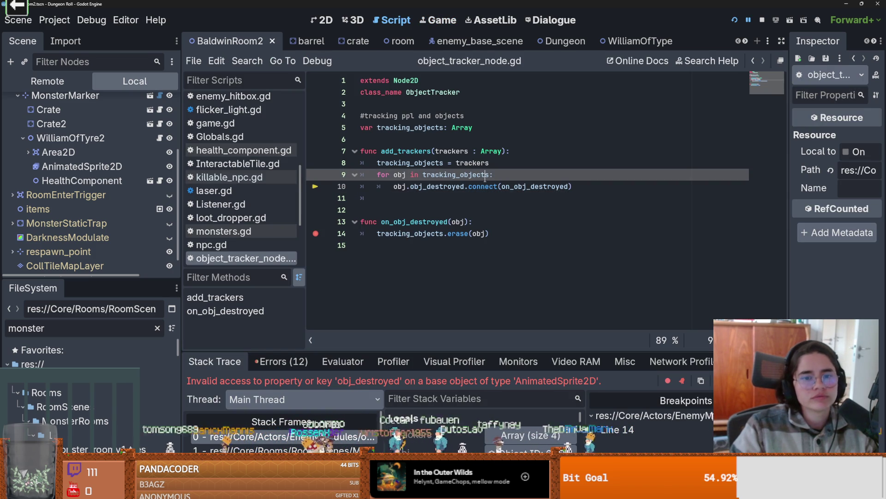
Inspect the obj variable from the obj_destroyed breakpoint in the enlarged debugger and Inspector.
mouse_move(485, 177)
double_click(424, 187)
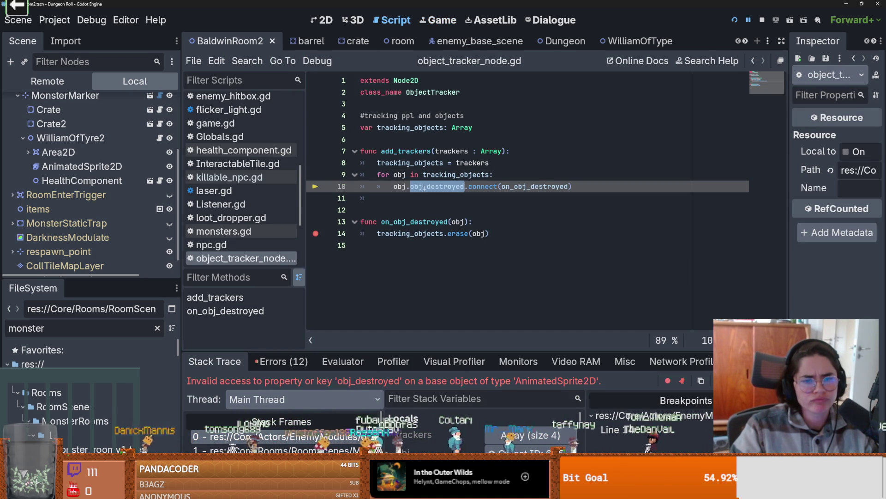
drag(515, 351, 515, 202)
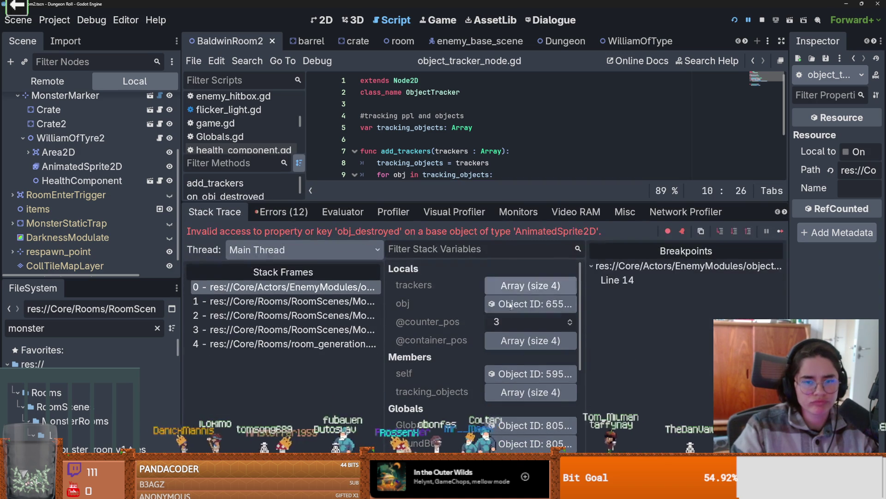
click(514, 304)
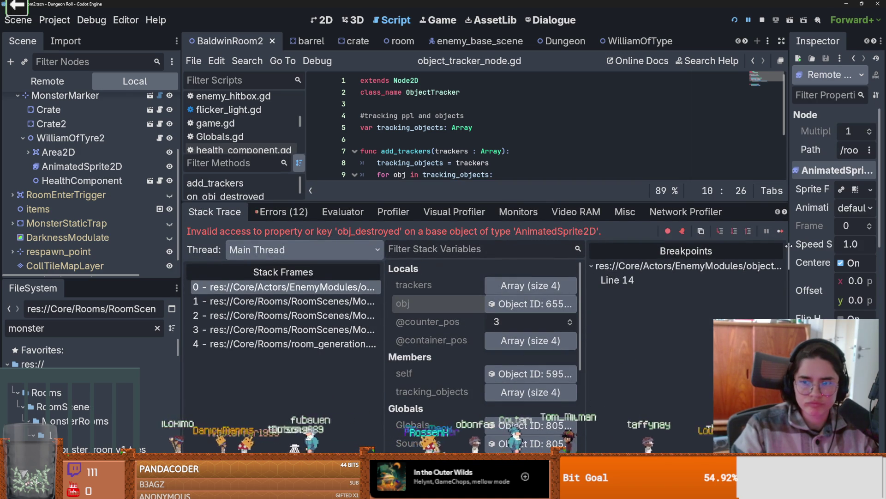
drag(789, 246, 545, 207)
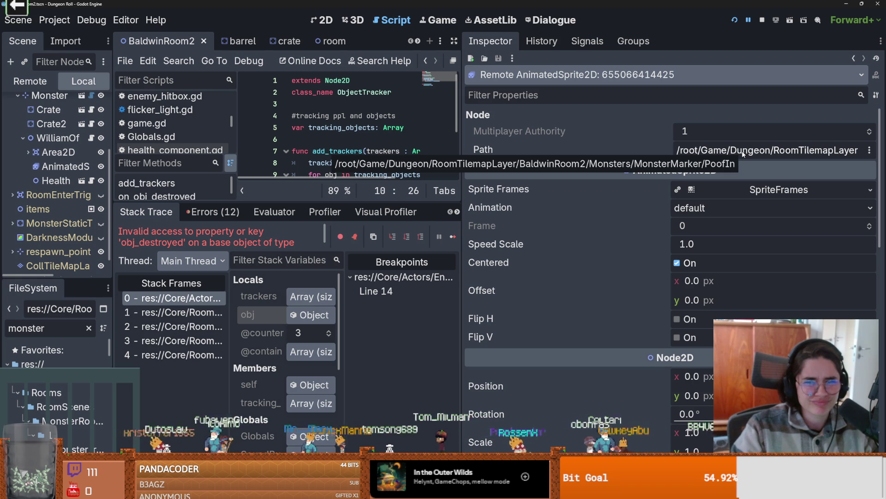
drag(461, 223, 644, 223)
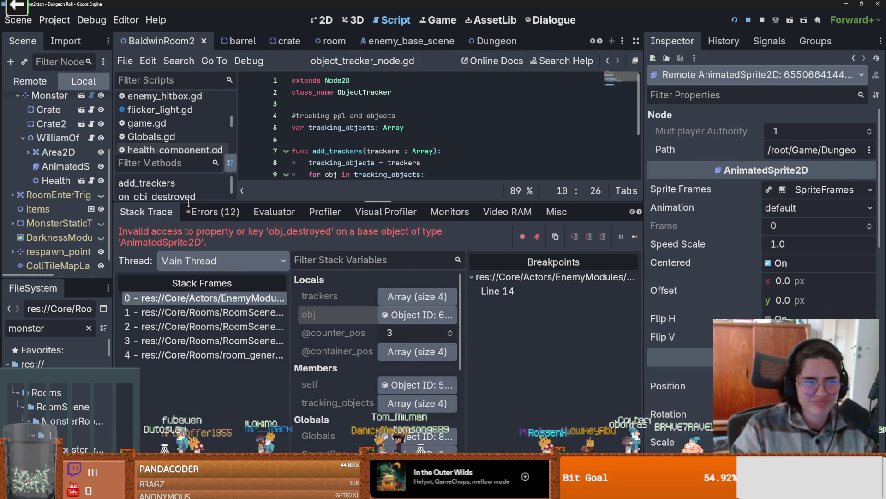
Widen the scene tree, select WilliamOfTyre2, and show the live Remote tree.
drag(112, 211, 272, 212)
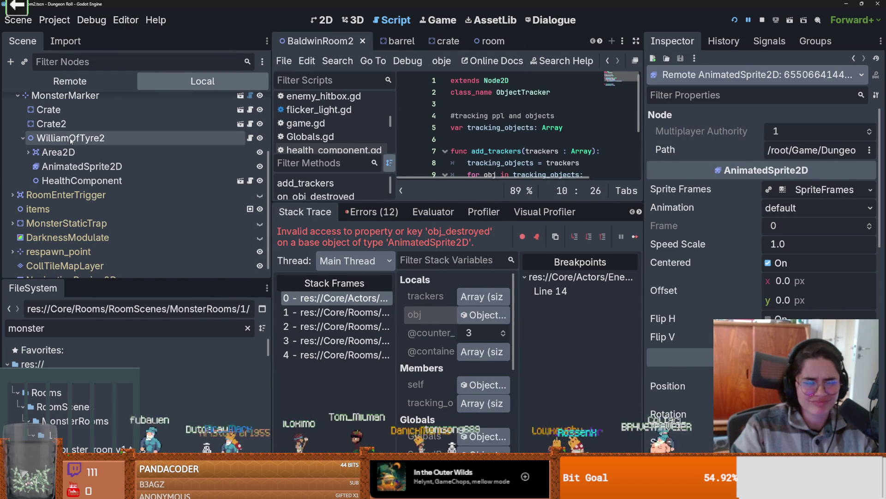
click(60, 137)
click(70, 81)
scroll(56, 257, down, 1)
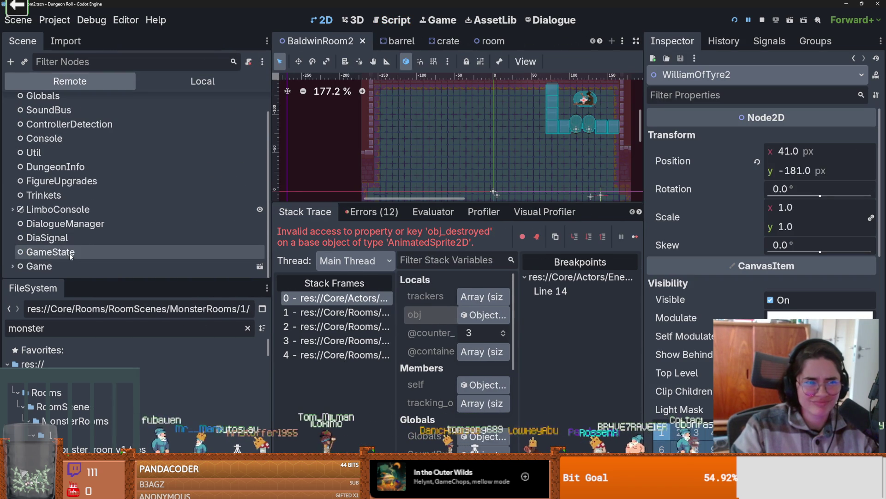
Expand Game, Dungeon, RoomTilemapLayer and BaldwinRoom2 in the Remote tree.
click(12, 261)
scroll(12, 249, down, 1)
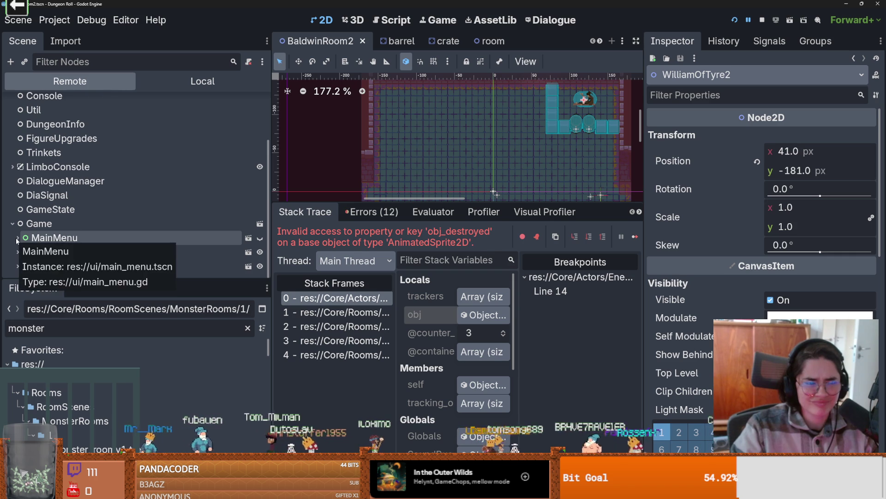
click(17, 266)
scroll(21, 258, down, 3)
scroll(27, 231, up, 1)
scroll(32, 219, up, 1)
click(23, 170)
click(28, 226)
Expand Monsters and MonsterMarker, then inspect the live PoofIn node.
scroll(109, 239, down, 3)
click(33, 187)
scroll(33, 187, down, 3)
click(38, 136)
click(74, 192)
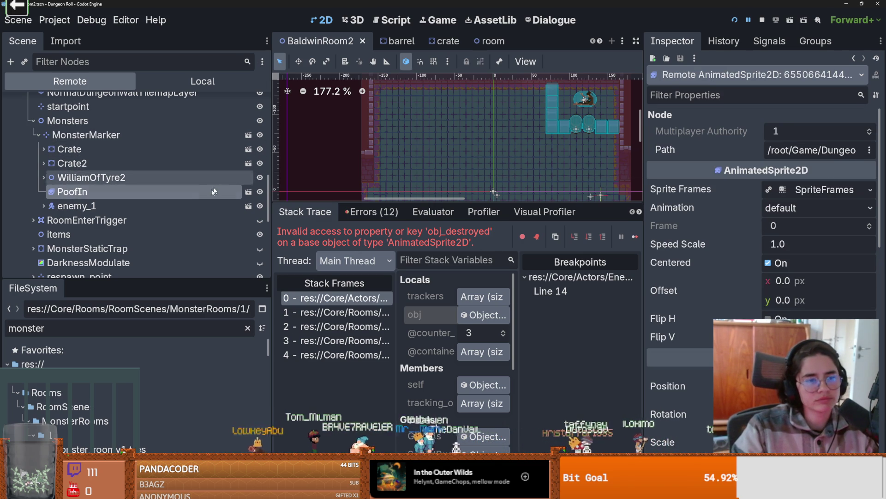
Check WilliamOfTyre2's Area2D children, then open the PoofIn scene.
scroll(170, 207, up, 2)
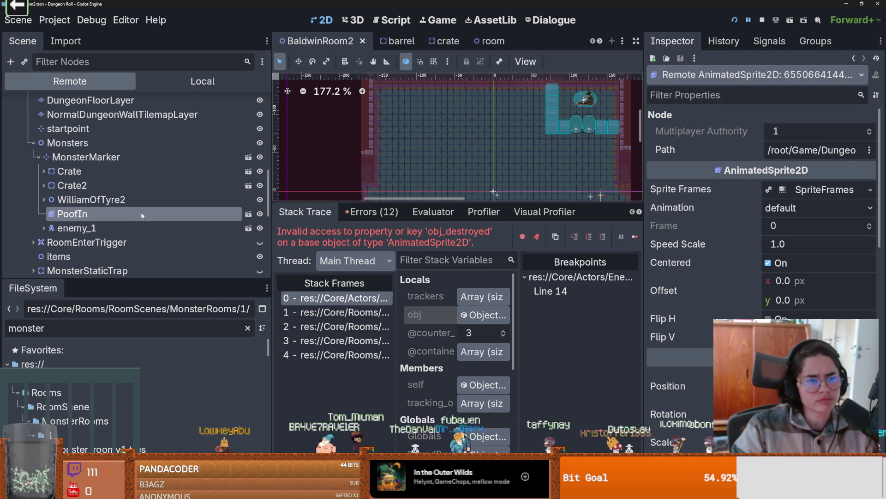
click(110, 201)
click(43, 200)
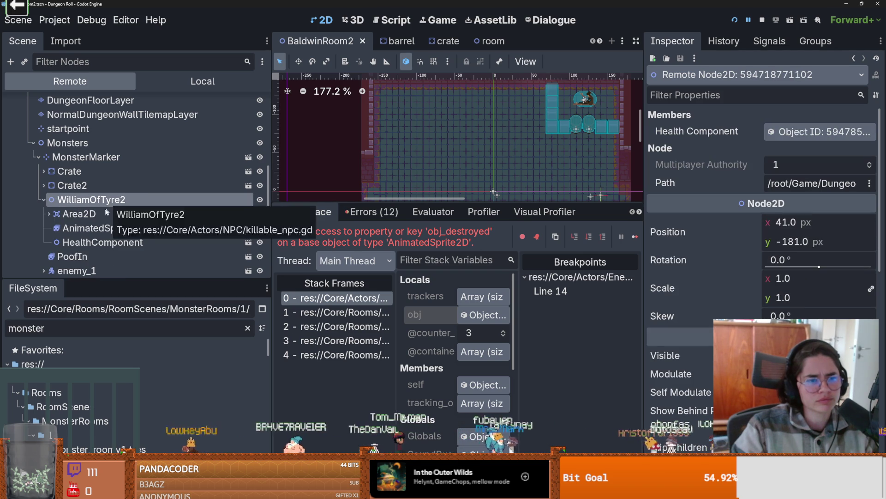
click(43, 209)
click(44, 199)
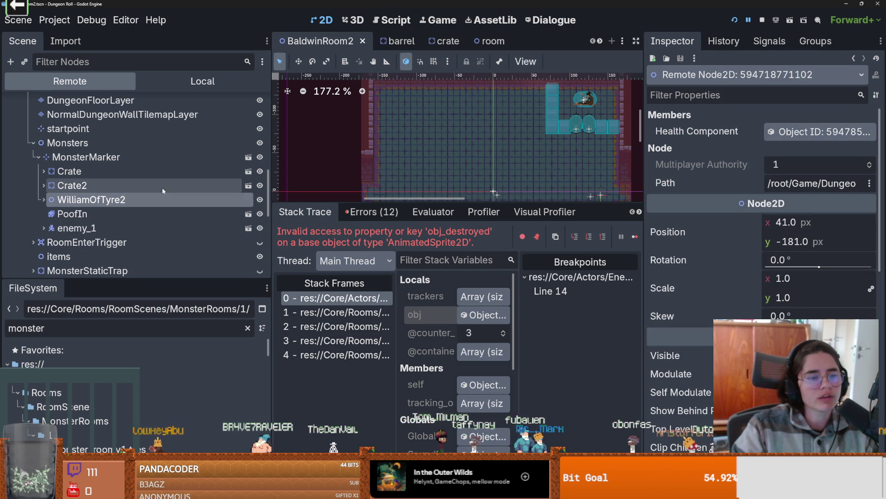
click(248, 214)
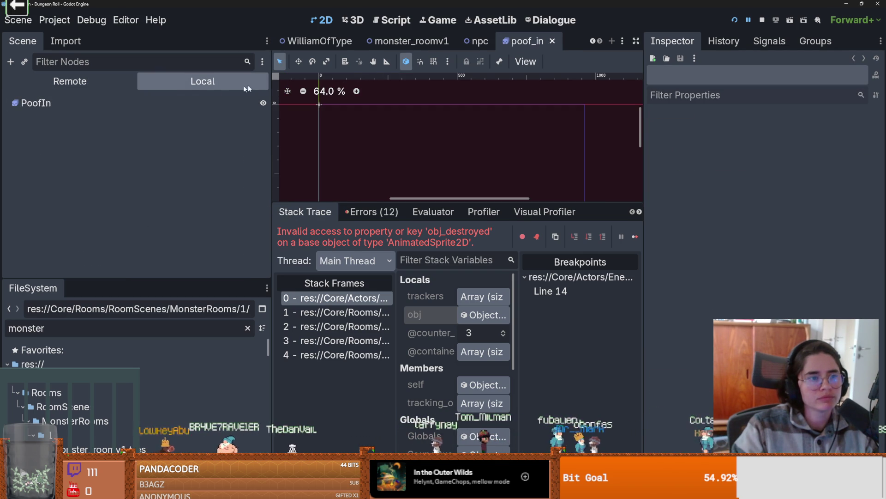
Stop the game and open the Monsters node's monsters.gd script from BaldwinRoom2 in an enlarged code view.
click(763, 20)
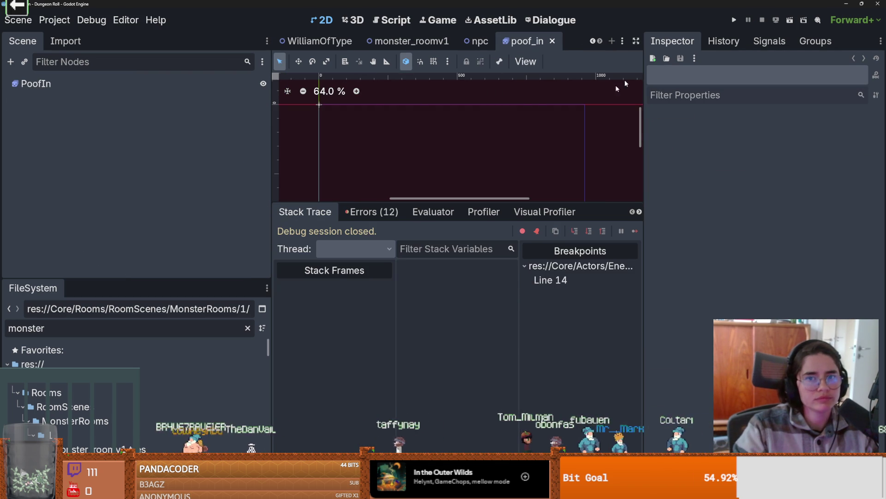
click(594, 42)
click(594, 41)
click(594, 41)
click(594, 41)
click(318, 41)
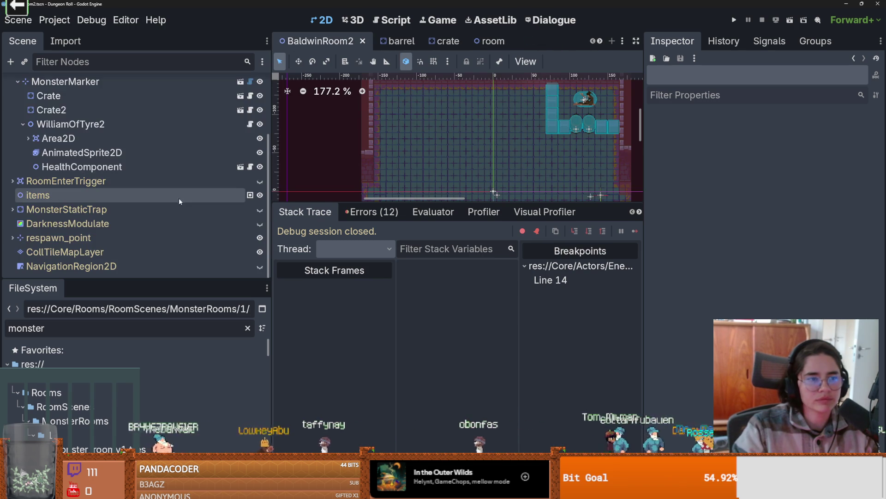
scroll(138, 194, up, 3)
click(250, 154)
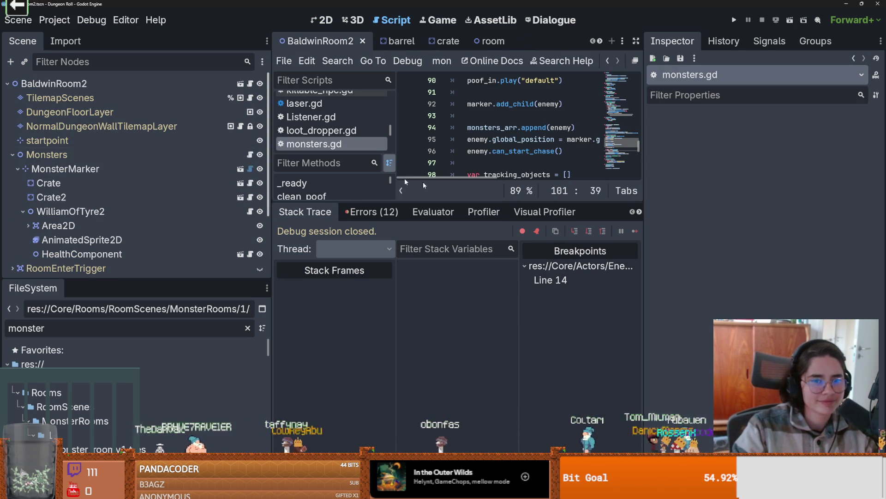
drag(528, 257, 529, 352)
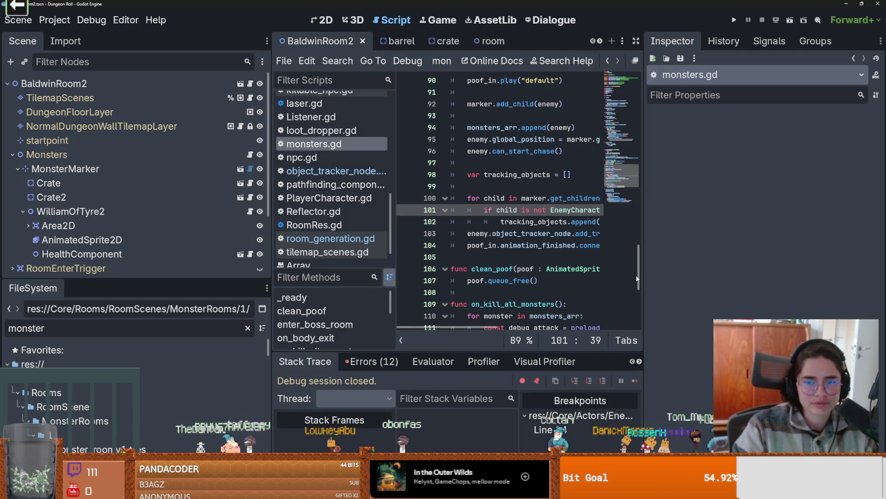
drag(644, 276, 790, 275)
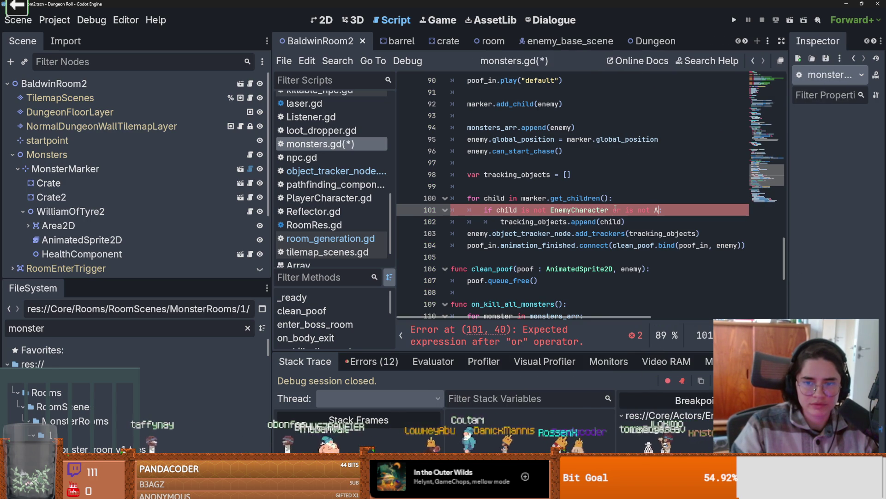
Add 'or child is not AnimatedSprite2D' to line 101's condition and rerun the game.
text(Animated)
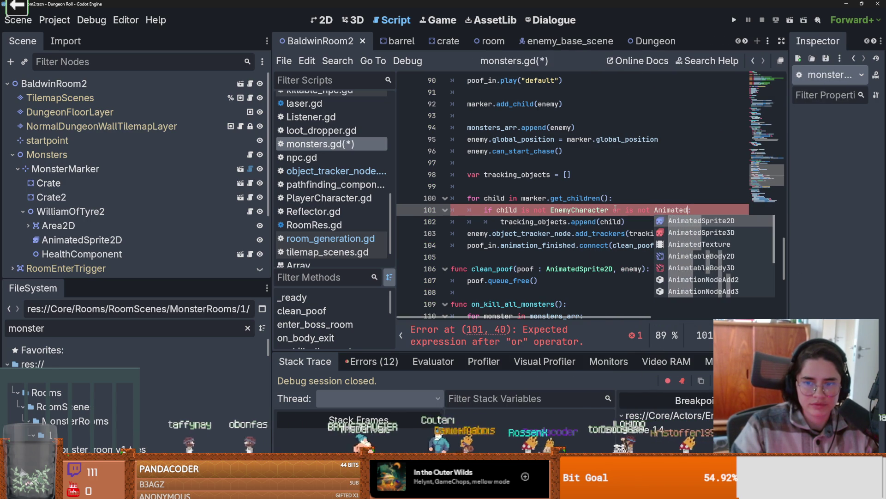
text(S)
key(Return)
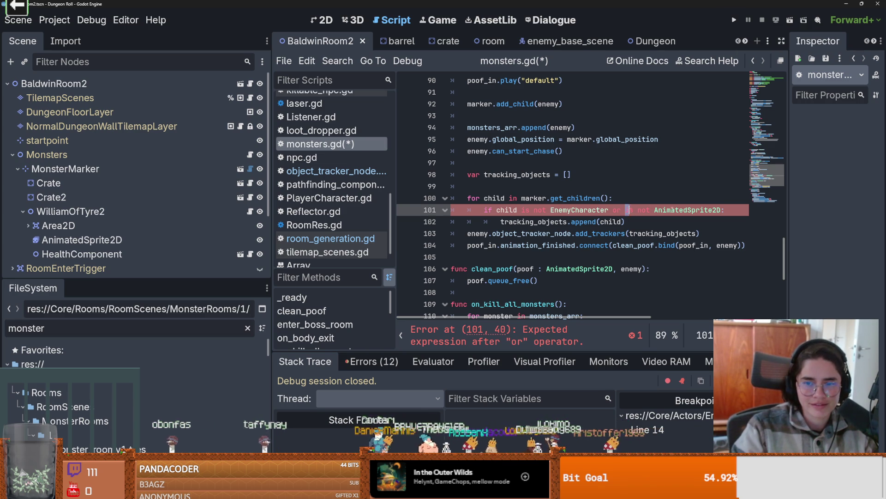
key(shift+End)
click(734, 213)
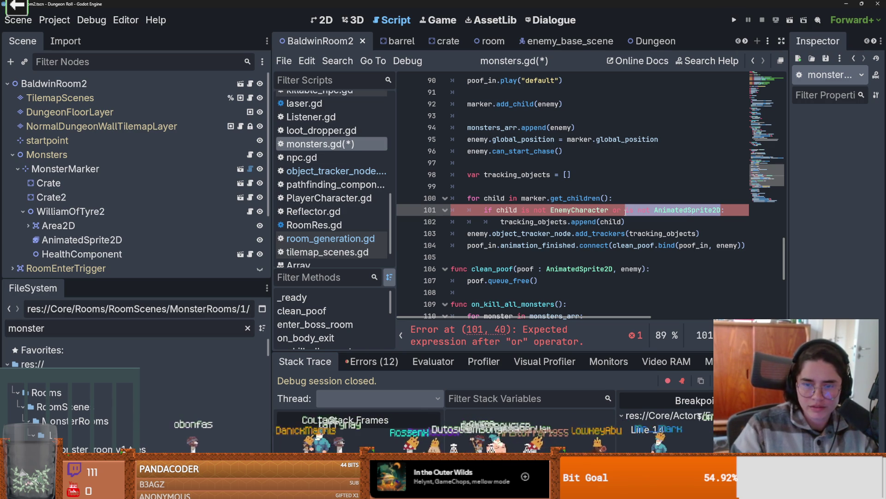
text(()
shift+click(497, 210)
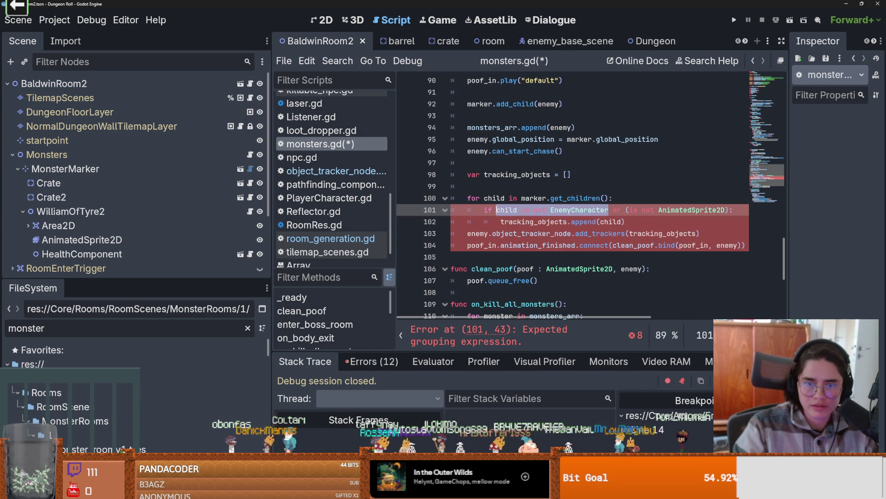
click(518, 210)
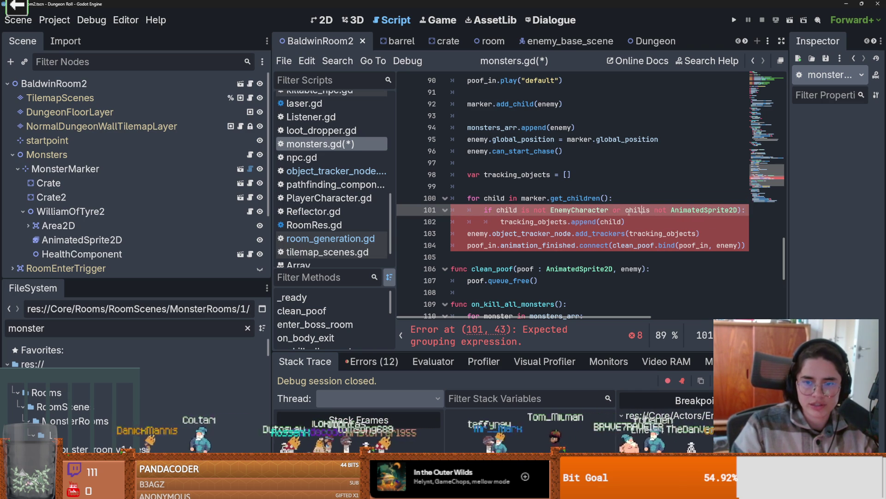
scroll(716, 219, right, 3)
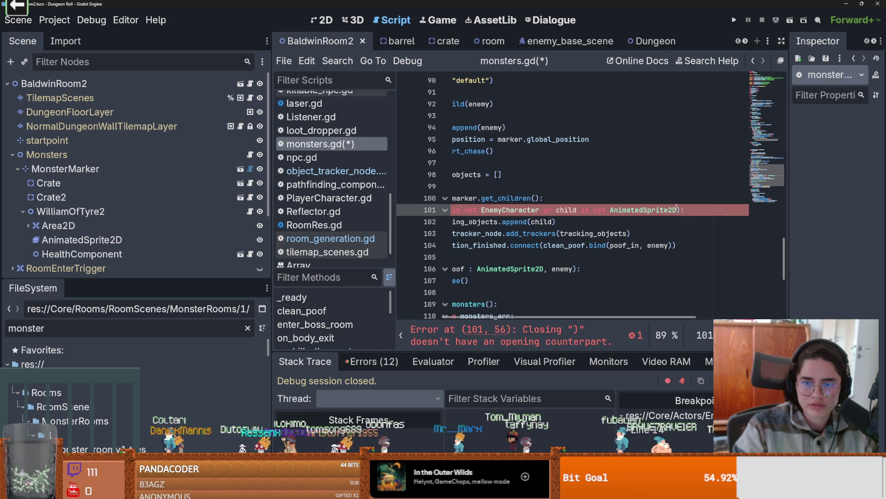
key(BackSpace)
scroll(682, 210, left, 3)
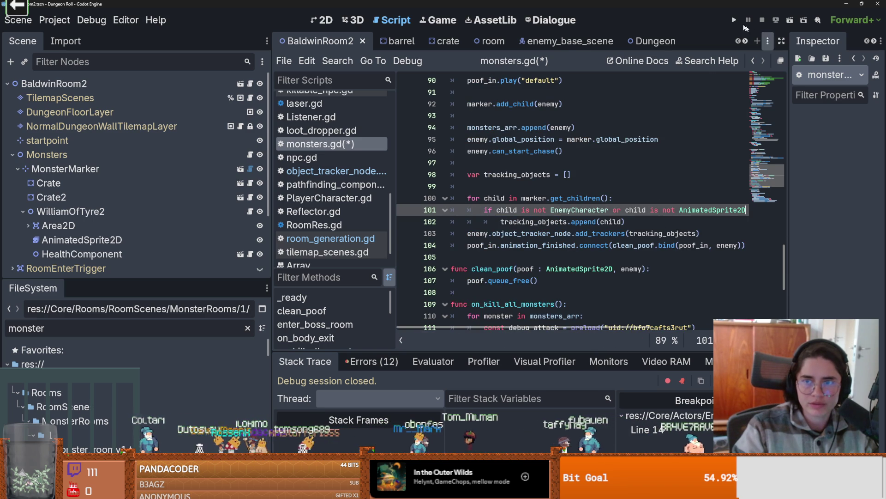
click(738, 22)
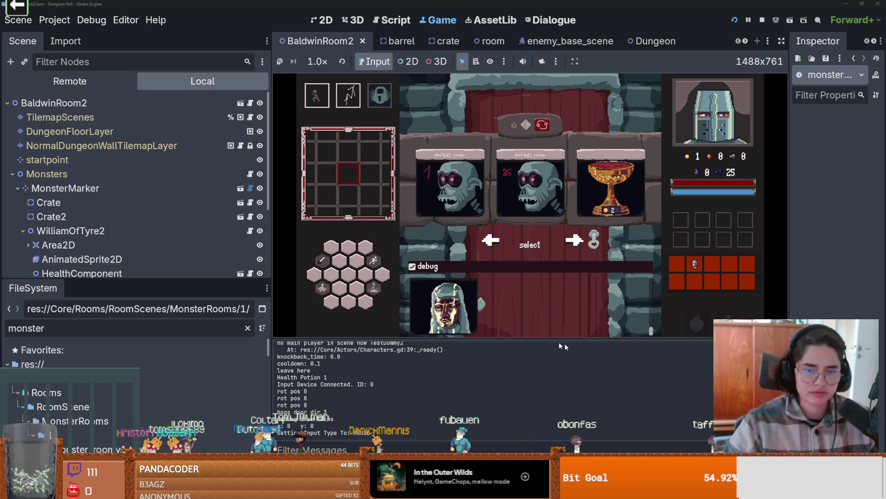
Enter the chosen dungeon room from the game's room-selection screen.
click(459, 303)
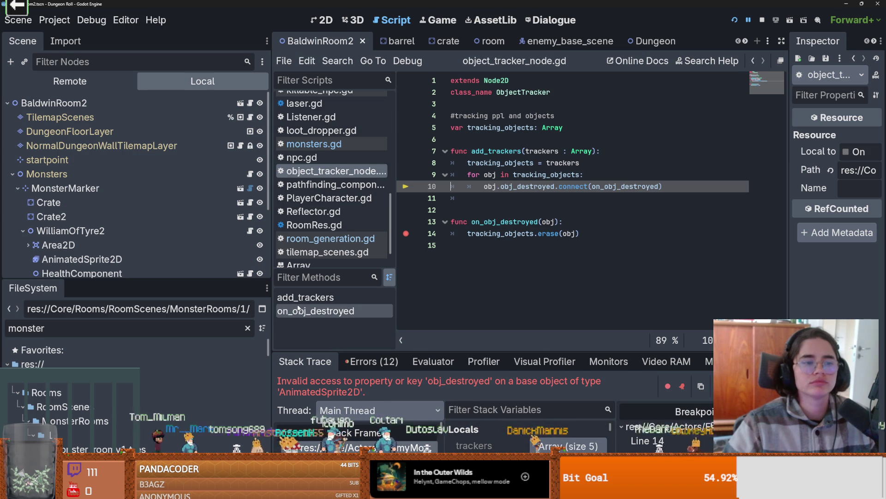
Jump to the monsters.gd caller frame and inspect the failing obj's node path in the debugger.
click(250, 174)
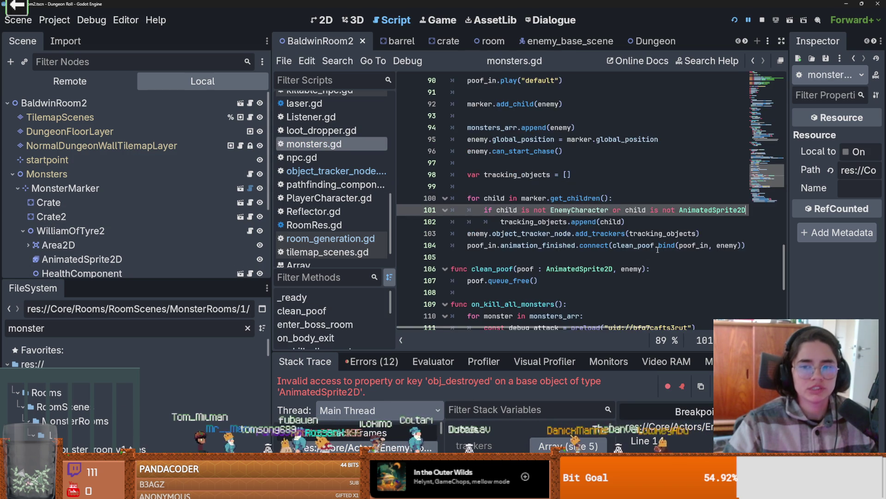
key(ctrl+shift+Left)
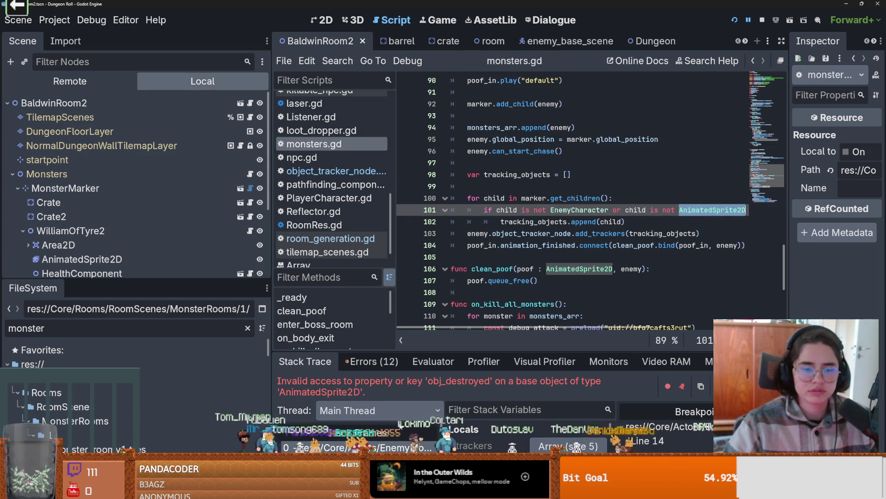
drag(506, 351, 506, 190)
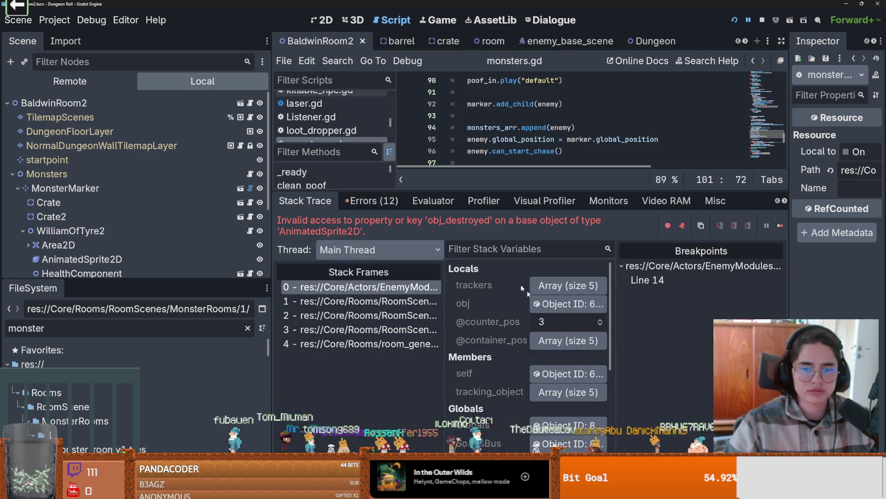
click(568, 303)
drag(791, 227, 436, 227)
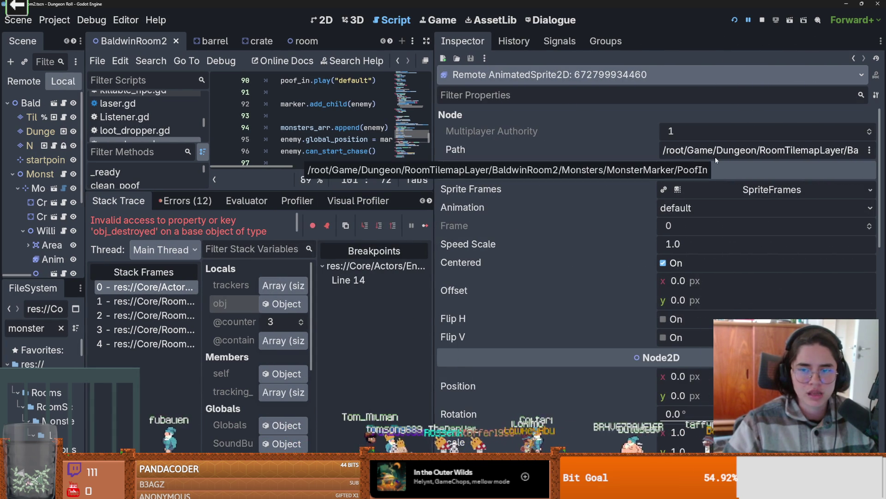
drag(322, 191, 408, 351)
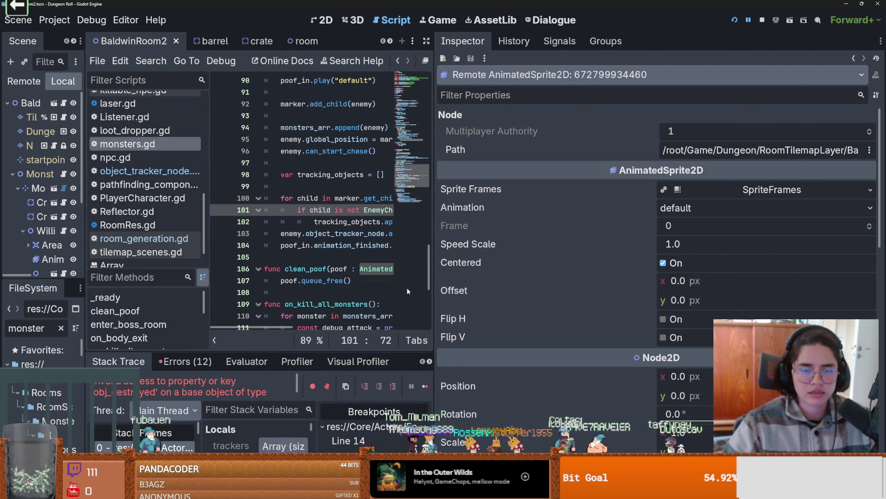
drag(453, 279, 629, 279)
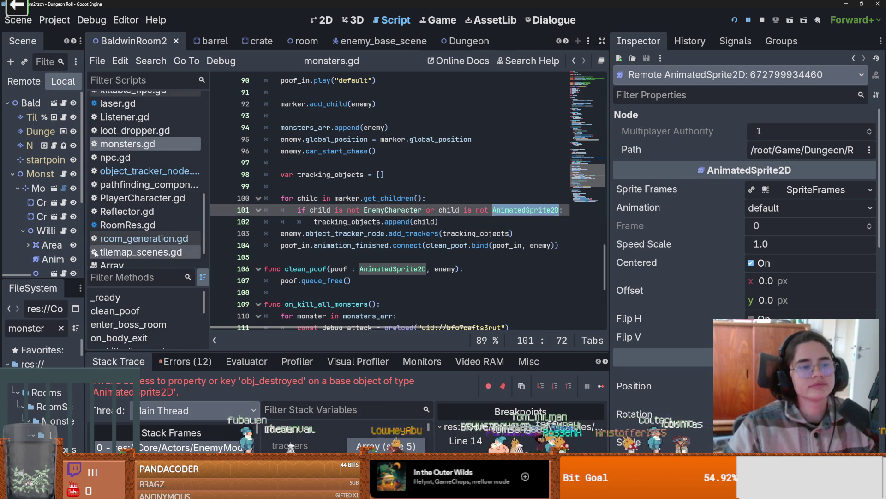
Enlarge the scene tree dock and review the EnemyCharacter condition on monsters.gd line 101.
drag(87, 254, 176, 254)
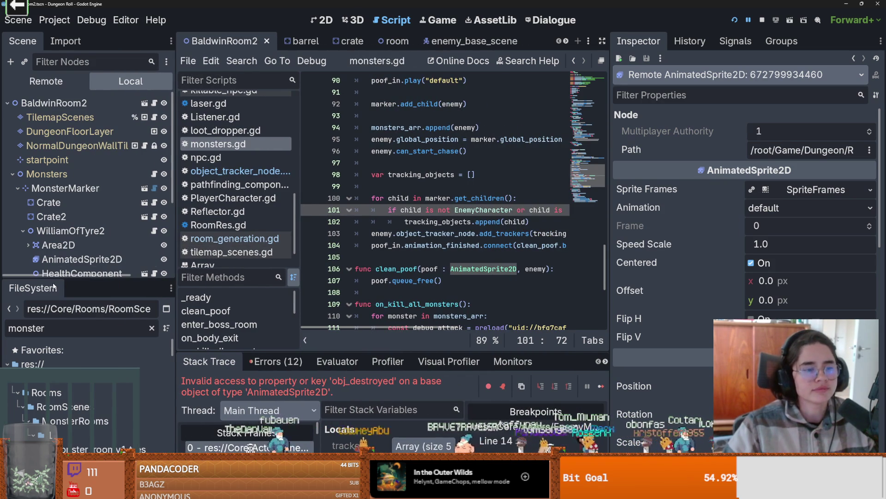
drag(64, 288, 65, 397)
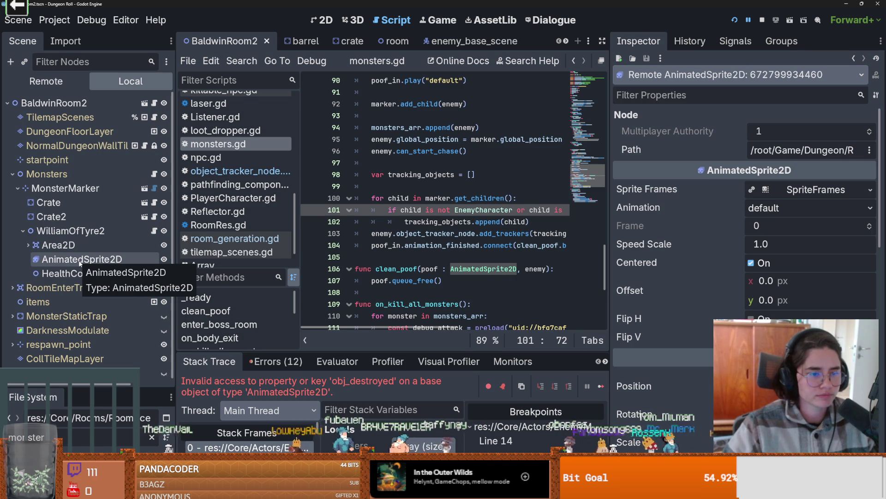
scroll(560, 238, right, 5)
scroll(560, 238, left, 5)
mouse_move(494, 221)
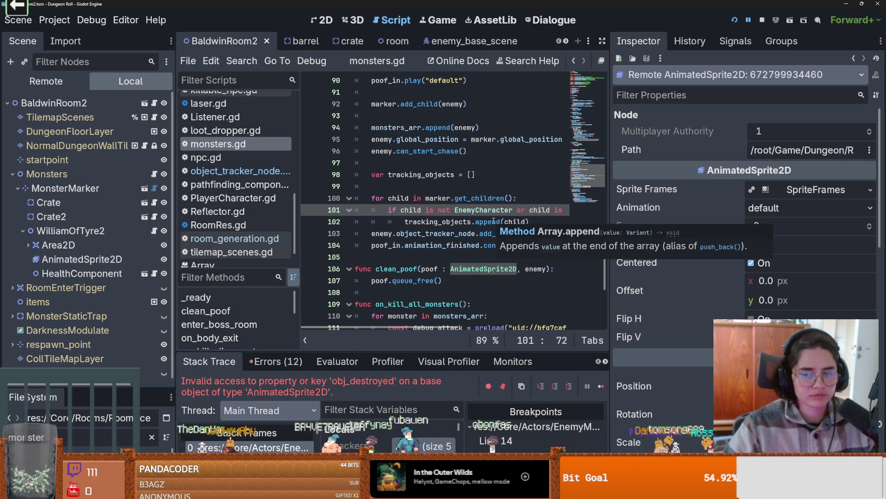
drag(409, 211, 517, 210)
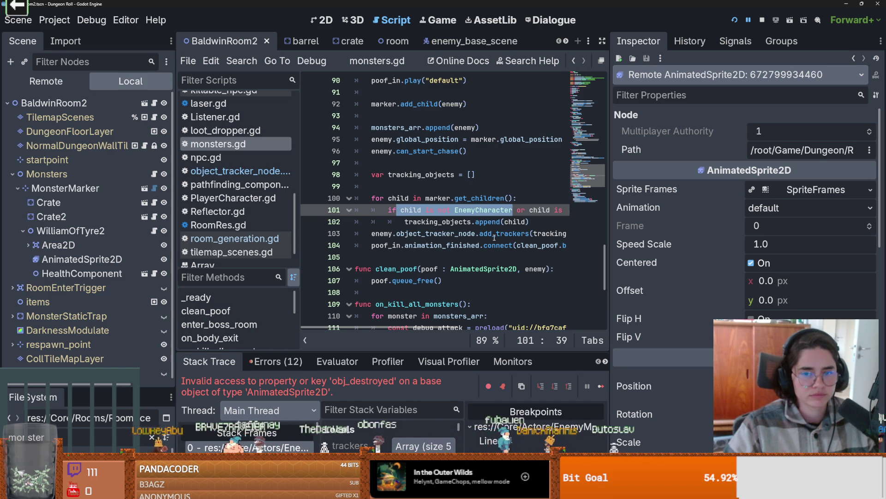
scroll(494, 238, right, 3)
scroll(492, 237, left, 3)
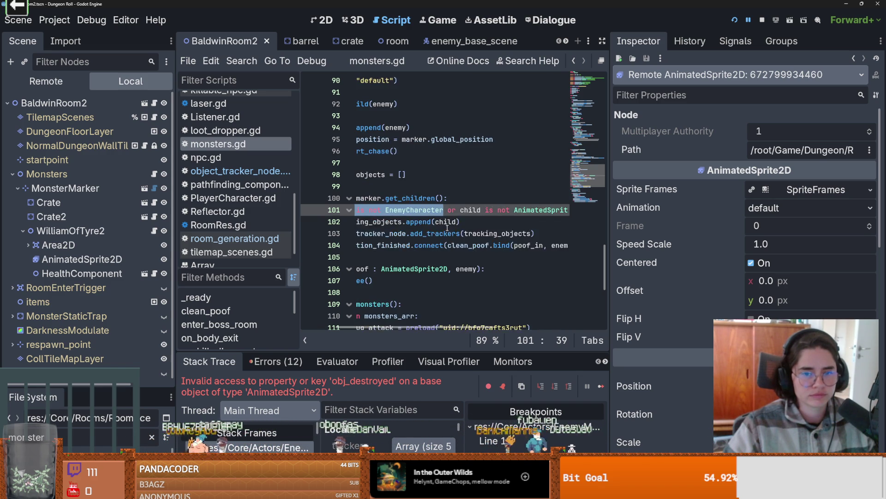
scroll(447, 228, right, 3)
scroll(423, 217, left, 3)
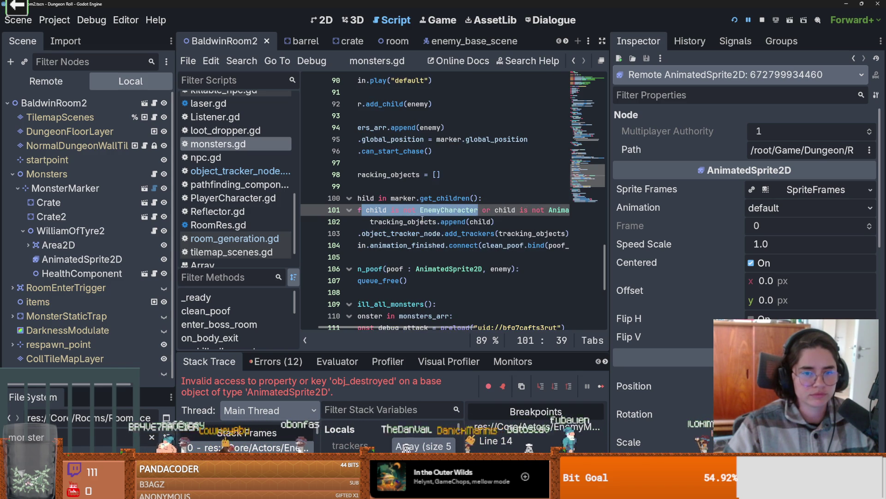
click(422, 222)
mouse_move(422, 220)
scroll(422, 220, left, 3)
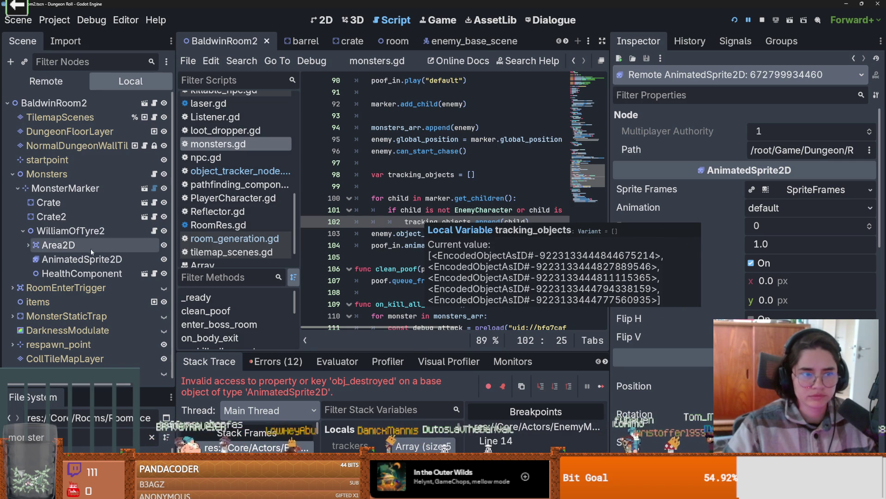
From the Remote tree, open the PoofIn scene and select its PoofIn node.
click(58, 83)
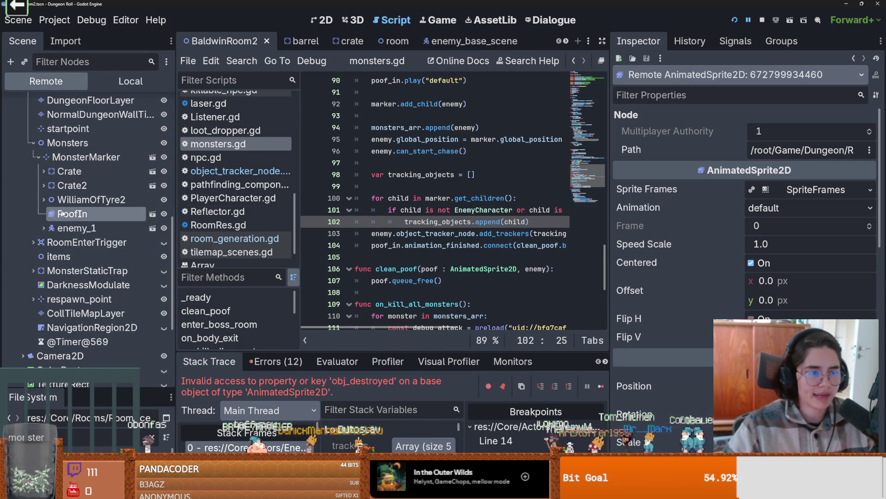
click(153, 214)
click(87, 104)
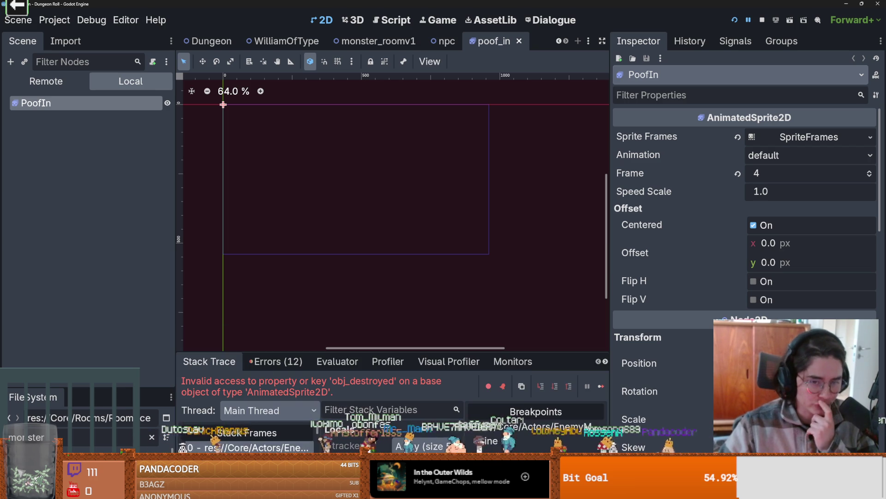
Wrap both 'child is not' checks on monsters.gd line 101 in parentheses and save.
click(250, 447)
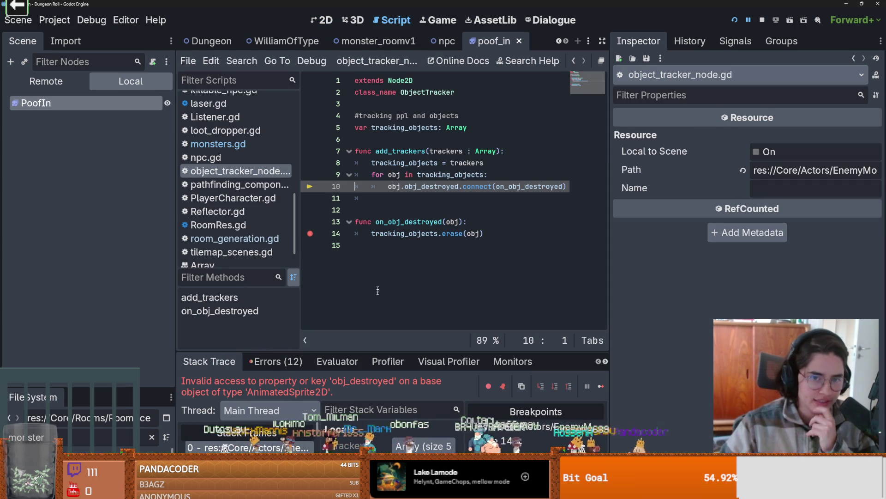
key(Down)
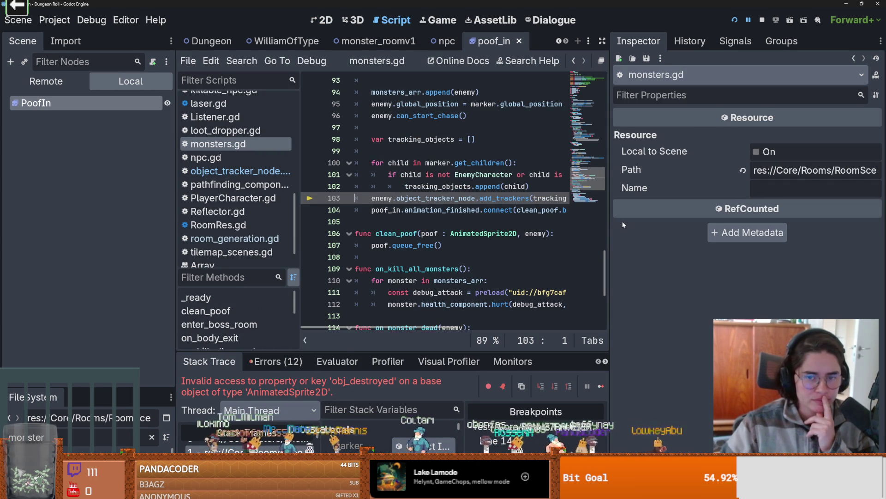
drag(611, 224, 791, 224)
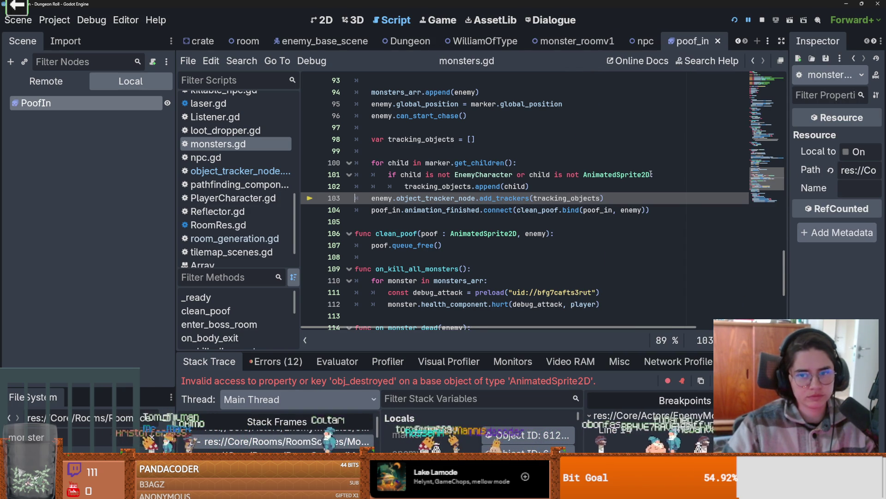
drag(652, 174, 531, 177)
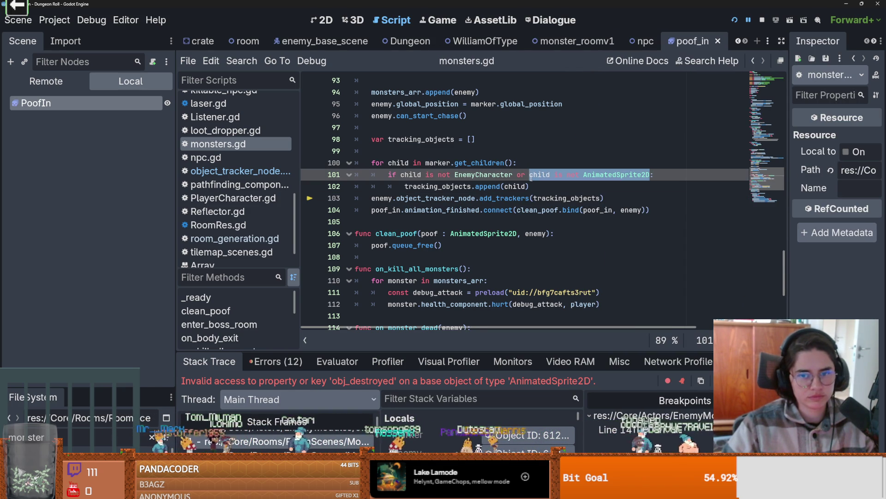
text(()
click(513, 174)
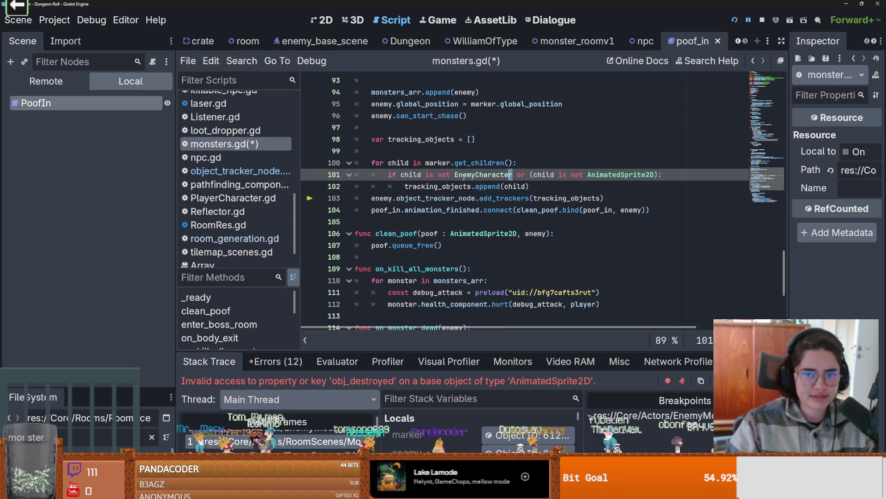
shift+click(388, 174)
text(()
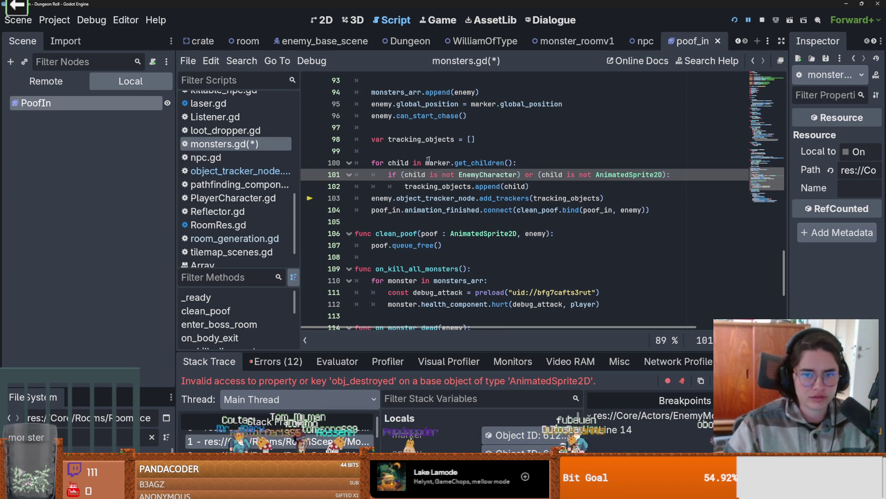
key(ctrl+s)
Select line 101 and place the caret before EnemyCharacter.
key(Down)
key(Home)
key(shift+Up)
click(459, 176)
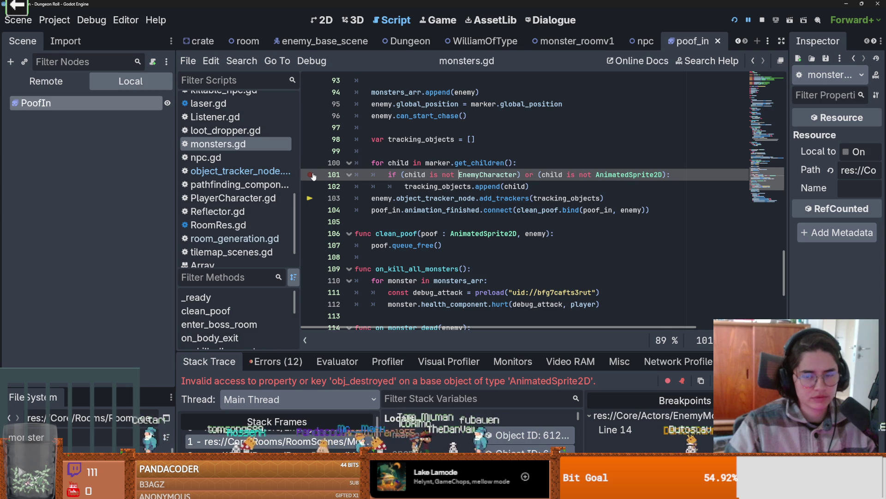
Rerun into a dungeon room, step the call stack back to object_tracker_node.gd, and select line 8's assignment.
click(735, 21)
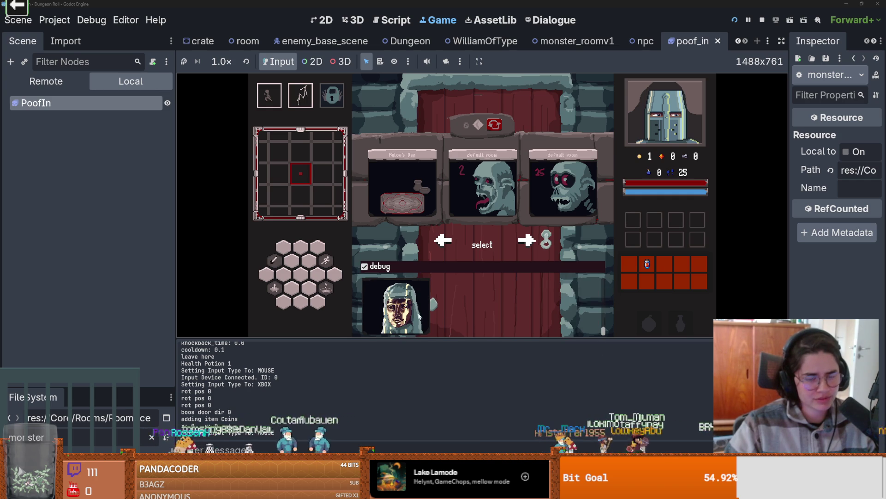
click(409, 303)
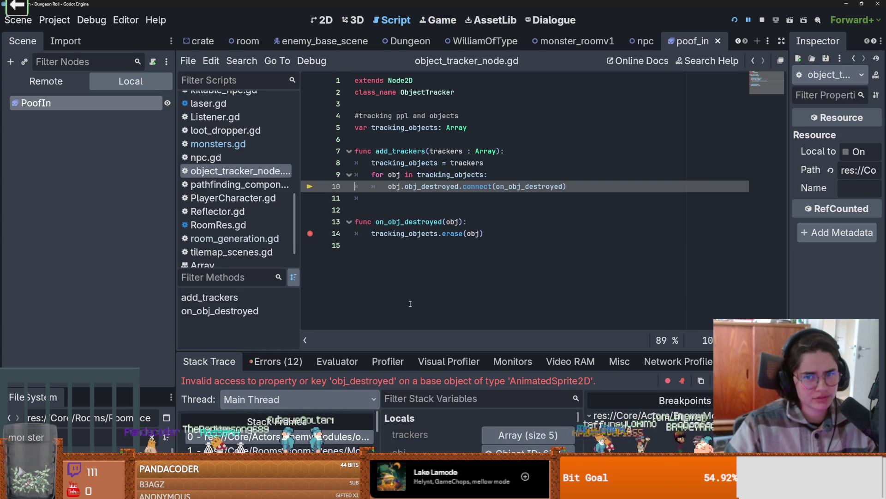
click(358, 446)
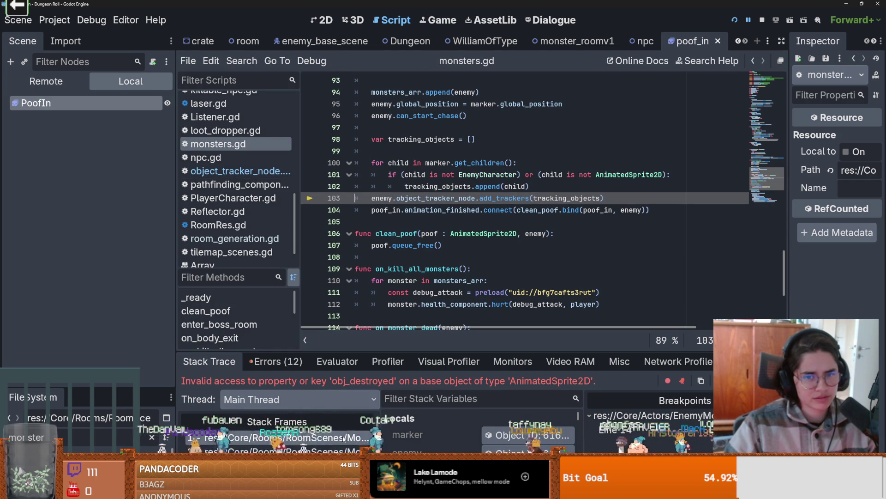
key(Down)
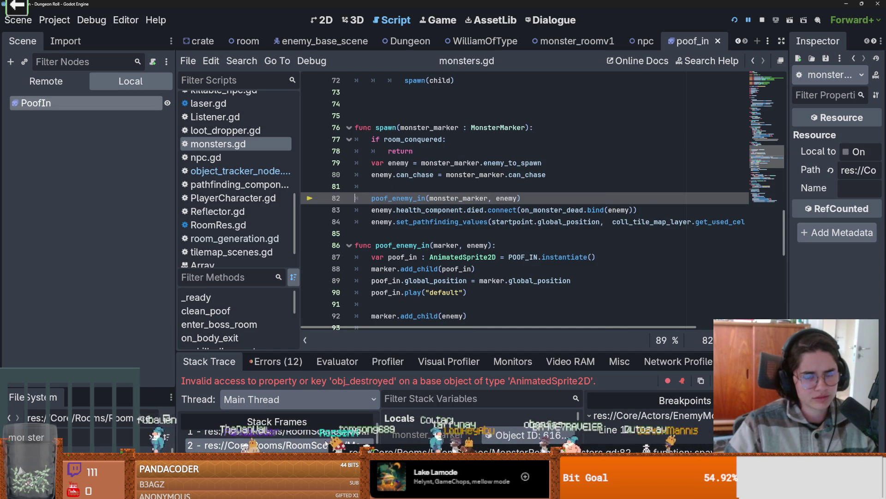
key(Up)
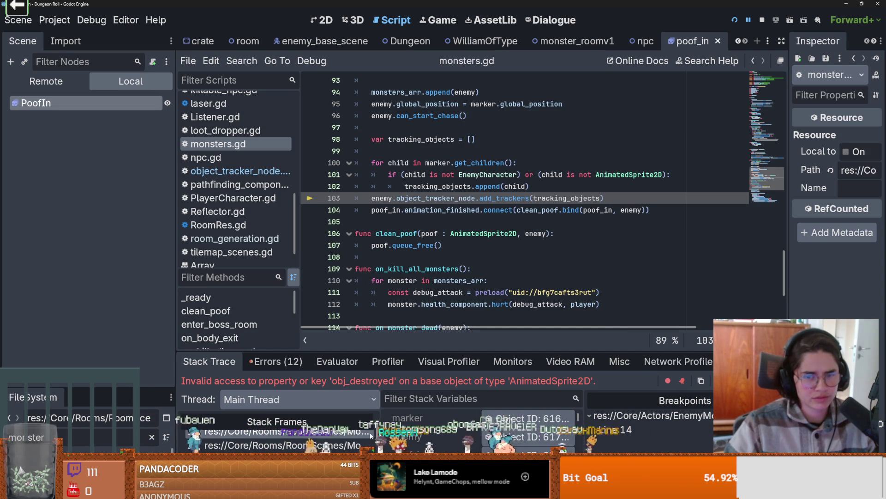
key(Up)
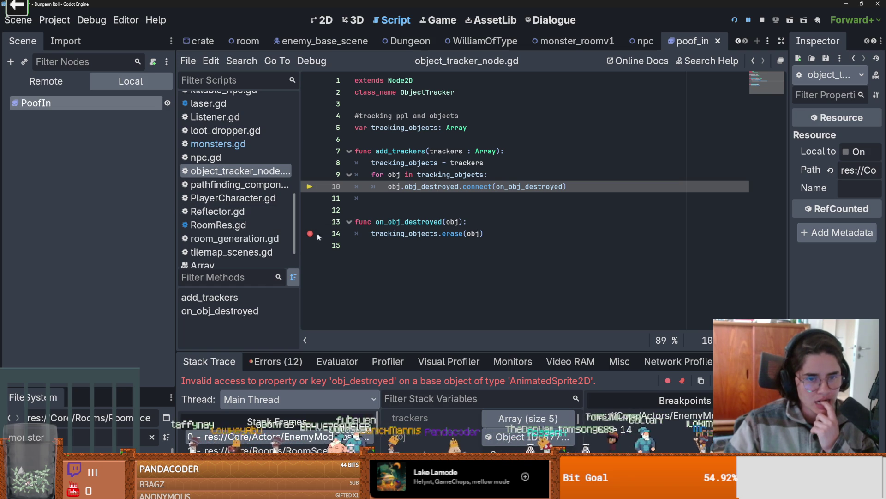
drag(483, 163, 373, 164)
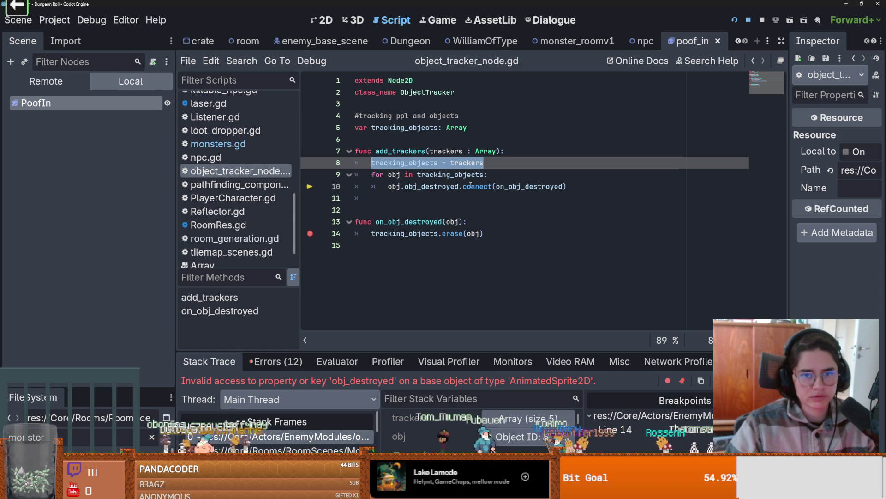
Delete the tracking_objects = trackers line and start an 'if obj.' check inside the for loop.
key(BackSpace)
key(Down)
key(End)
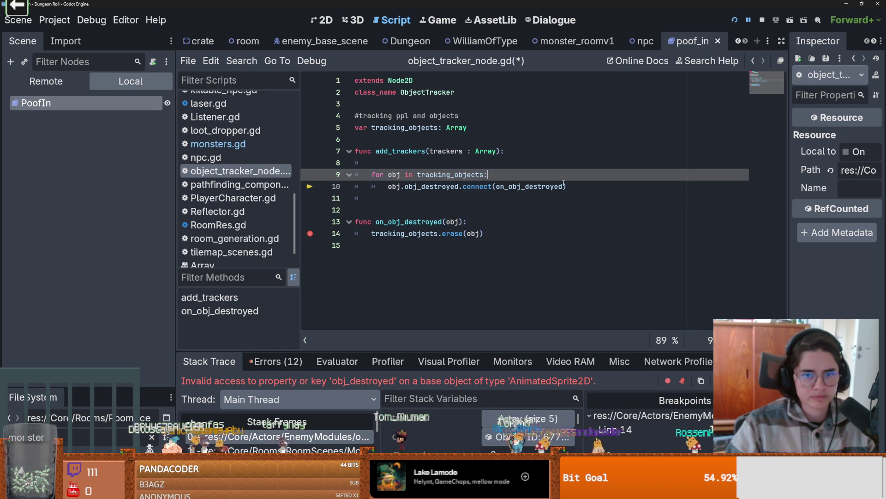
key(Return)
text(if obs)
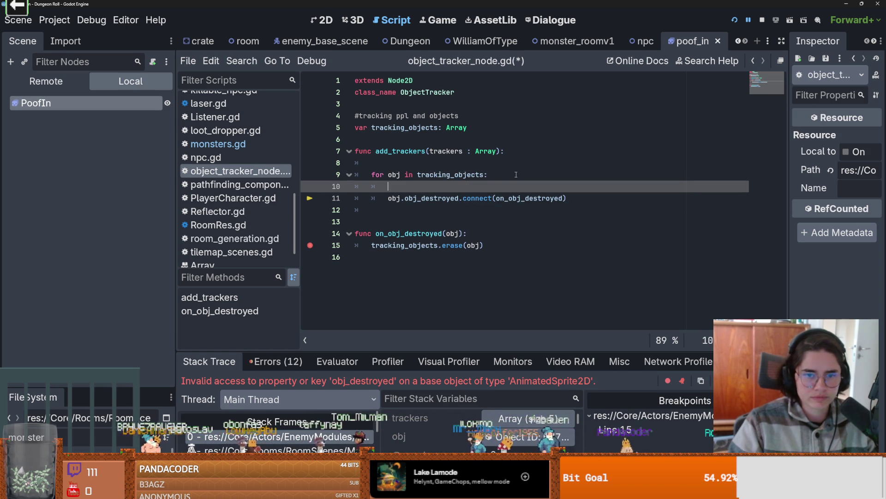
key(BackSpace)
text(j.has_)
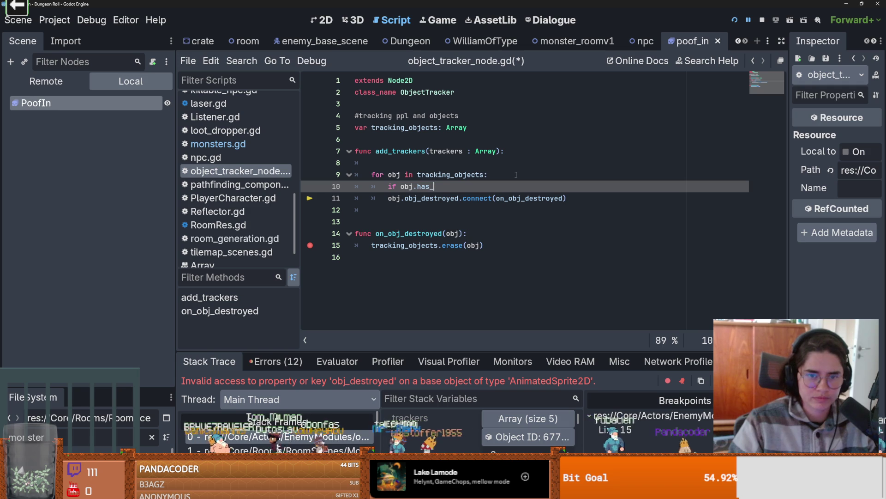
Type the loop variable obj as Node2D and complete the if obj.has_signal(...) condition.
click(402, 174)
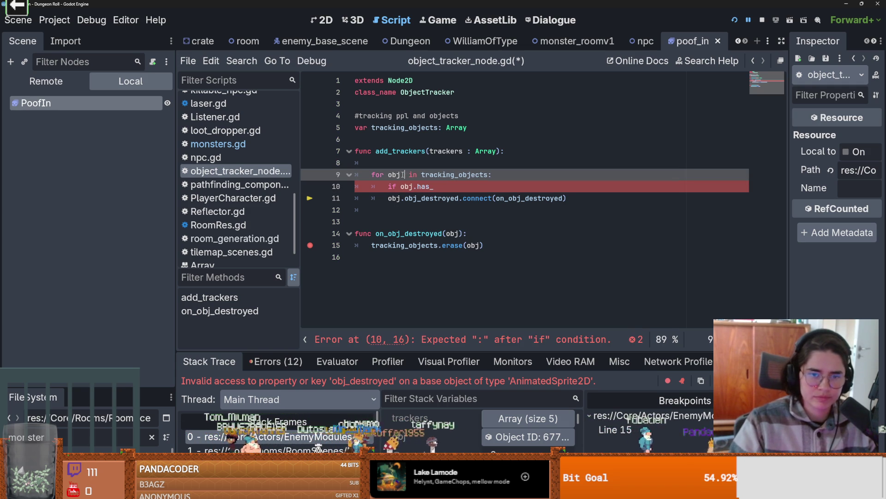
text(e)
text(2D)
key(Return)
click(444, 186)
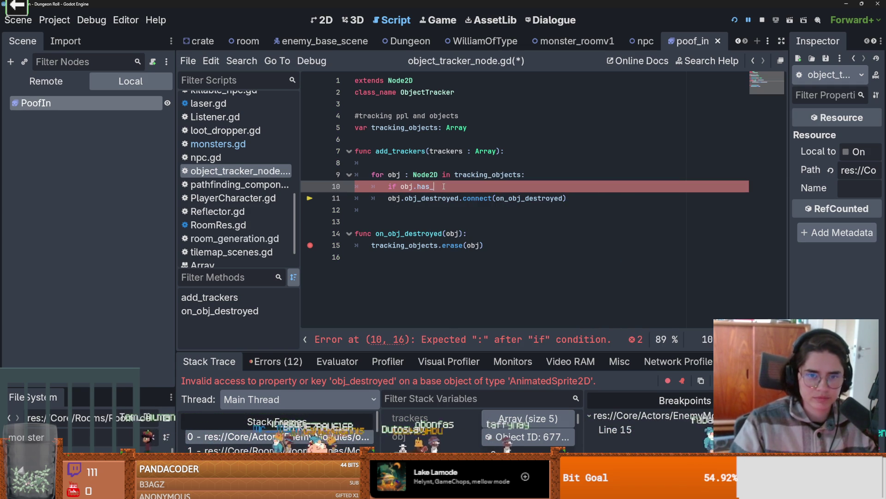
text(i)
key(Return)
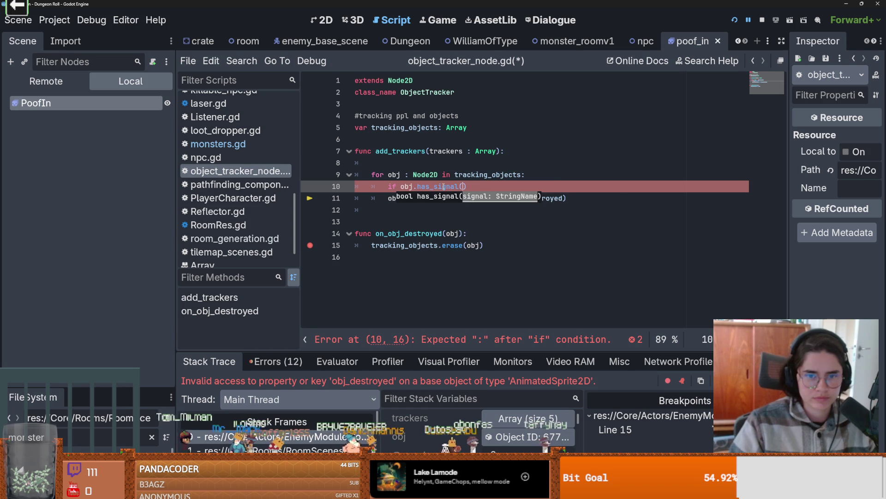
click(463, 186)
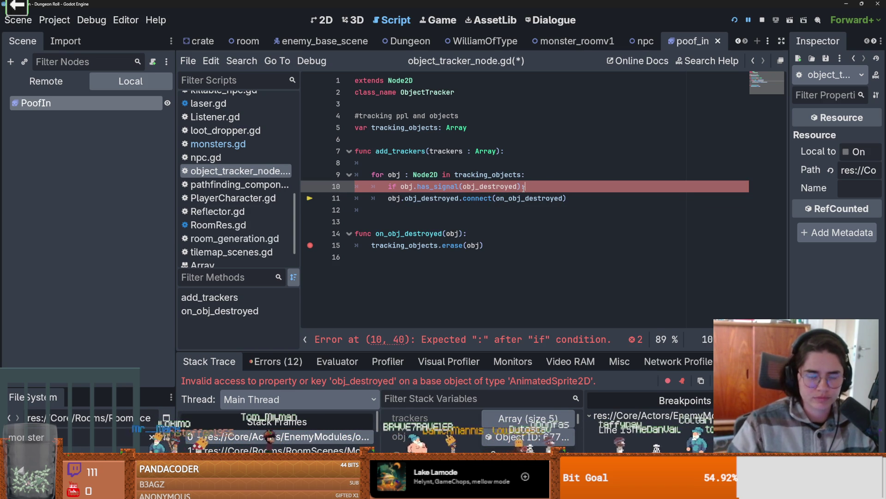
text(:)
Indent the connect call under the if and quote the "obj_destroyed" signal name.
click(387, 198)
key(Tab)
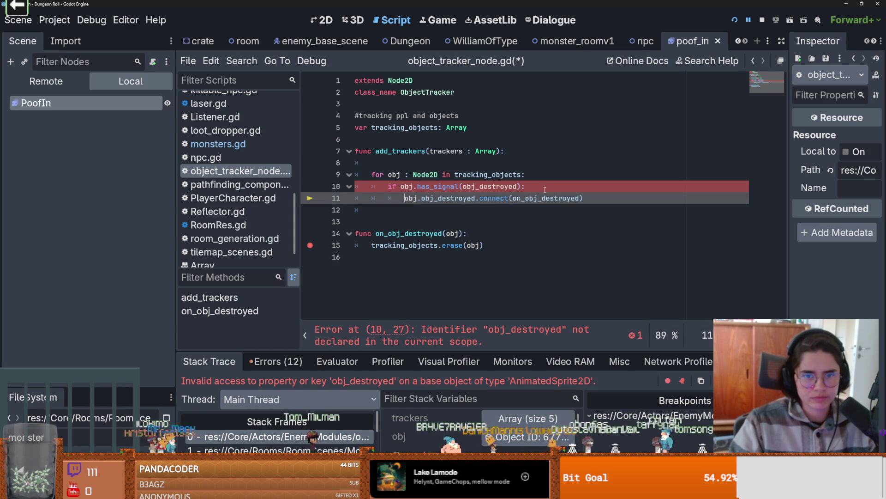
key(Return)
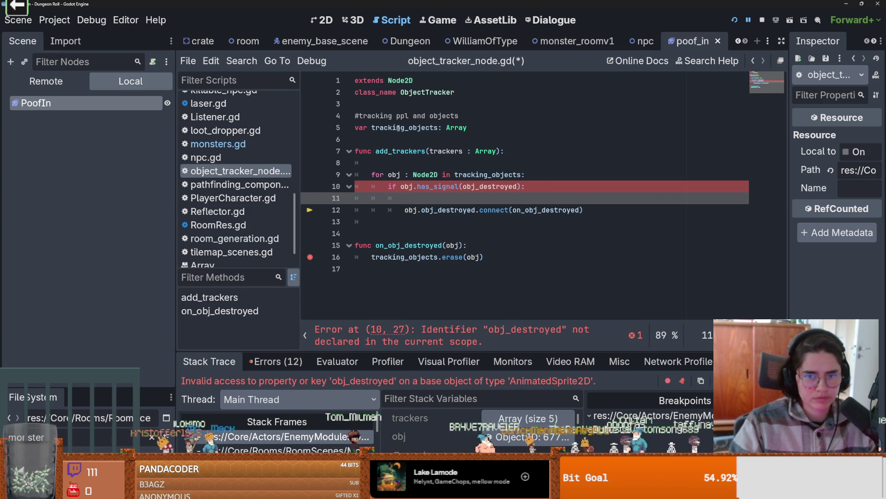
click(398, 129)
click(475, 186)
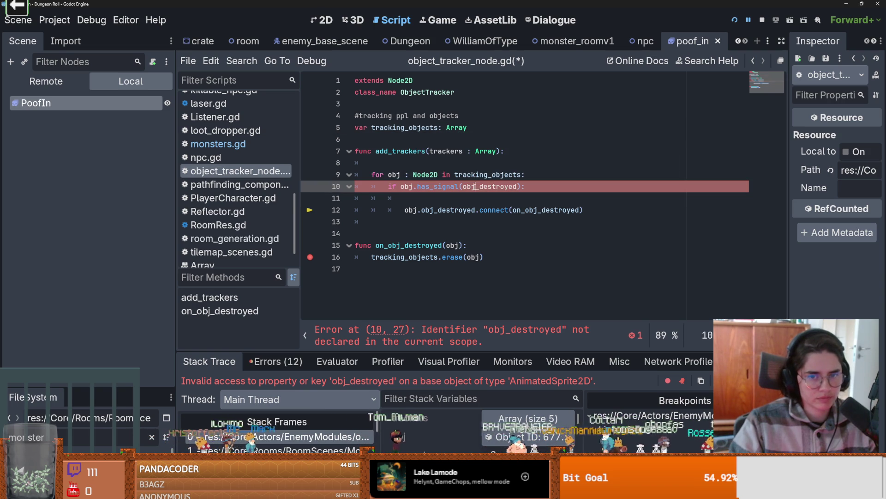
double_click(475, 186)
text(")
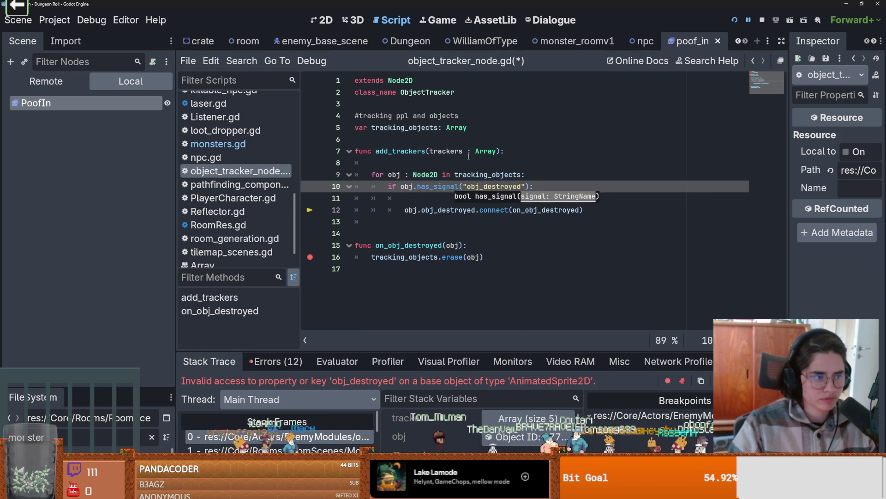
key(Up)
key(Up)
key(Up)
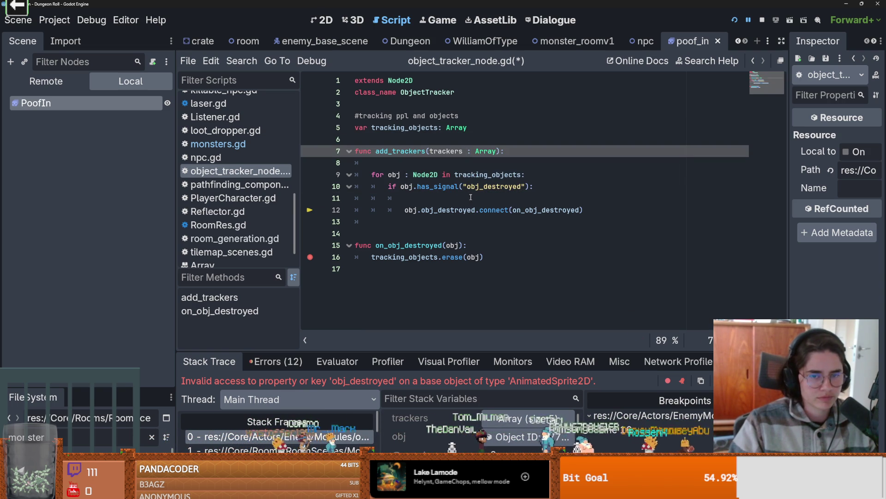
click(471, 197)
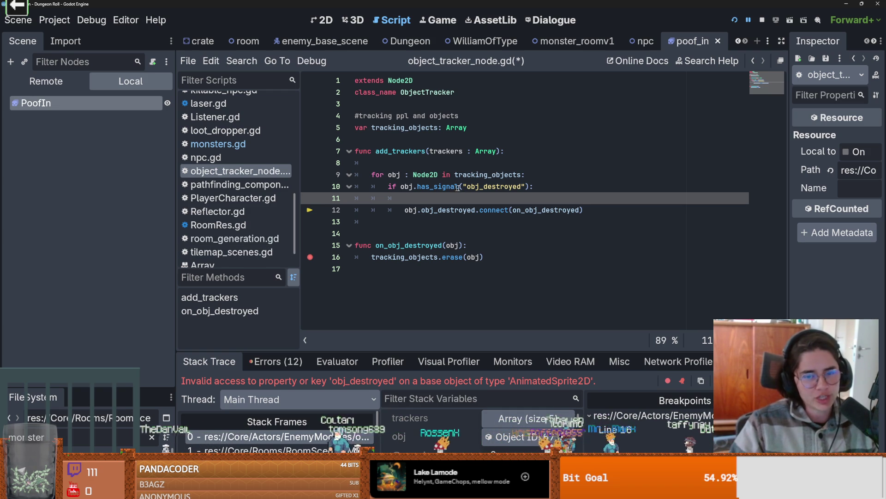
Add tracking_objects.append(obj) inside the has_signal check and save the script.
click(484, 186)
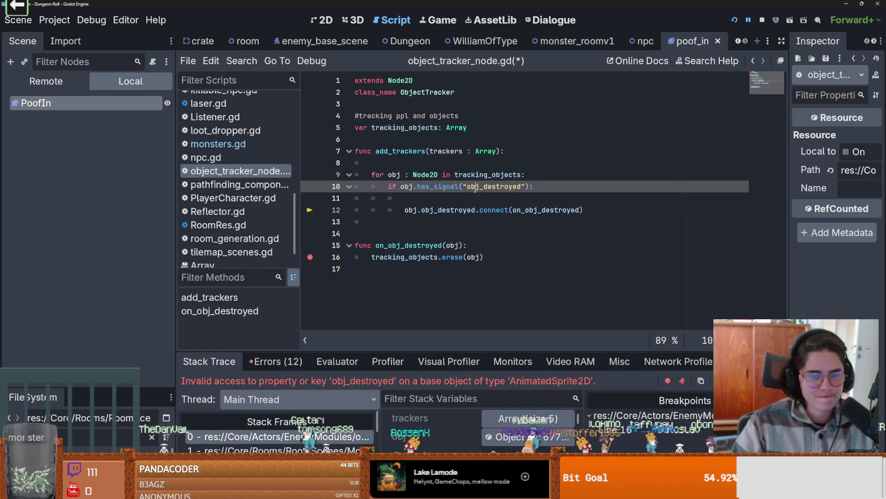
click(454, 199)
double_click(406, 129)
key(ctrl+c)
click(440, 199)
key(ctrl+v)
text(.app)
key(Return)
text(obj)
click(442, 174)
key(ctrl+s)
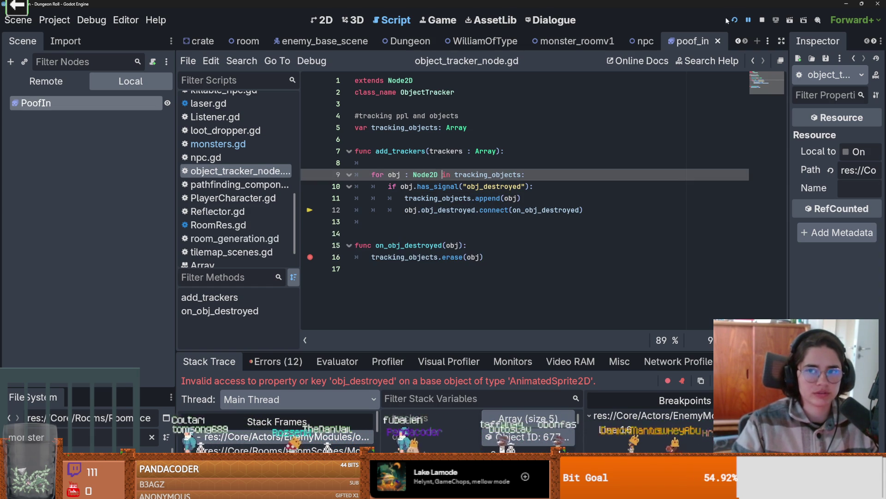
Launch the game with debug room options enabled and enter a dungeon room, restarting once.
click(736, 21)
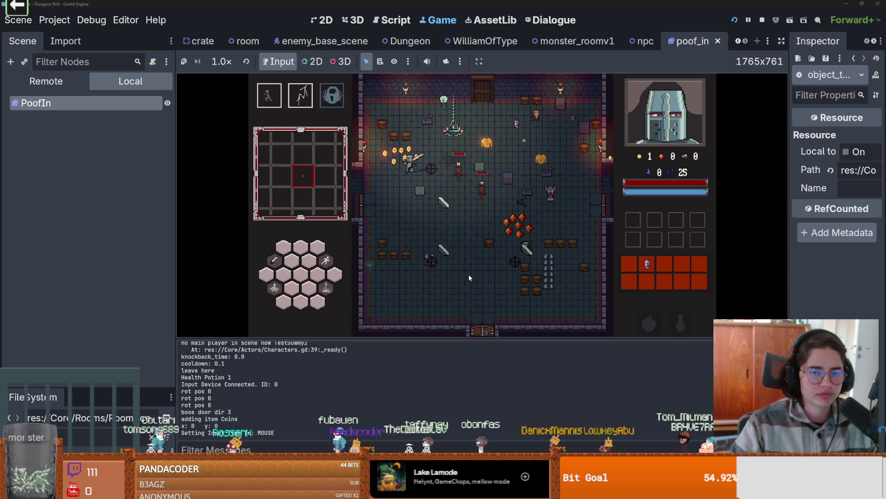
click(459, 266)
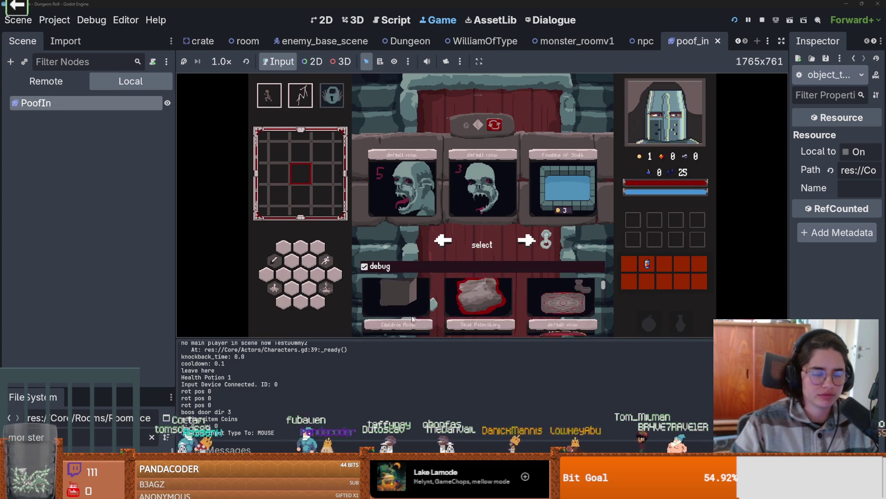
drag(604, 293, 613, 390)
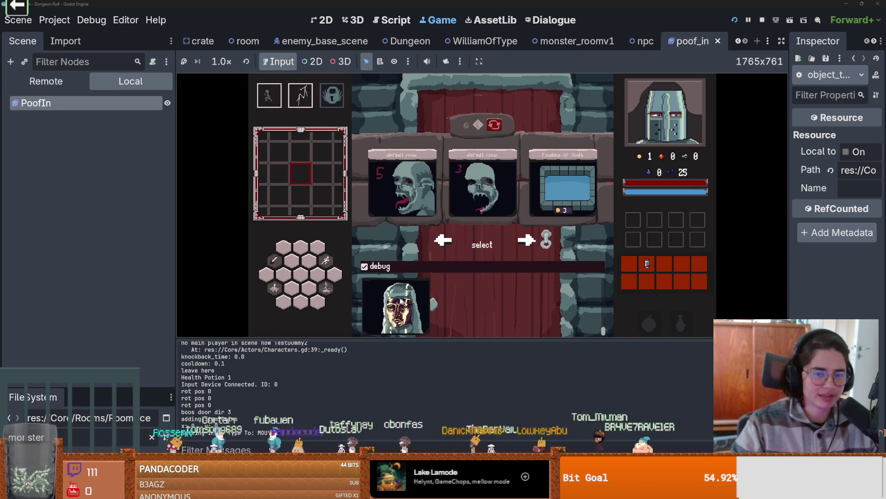
click(398, 292)
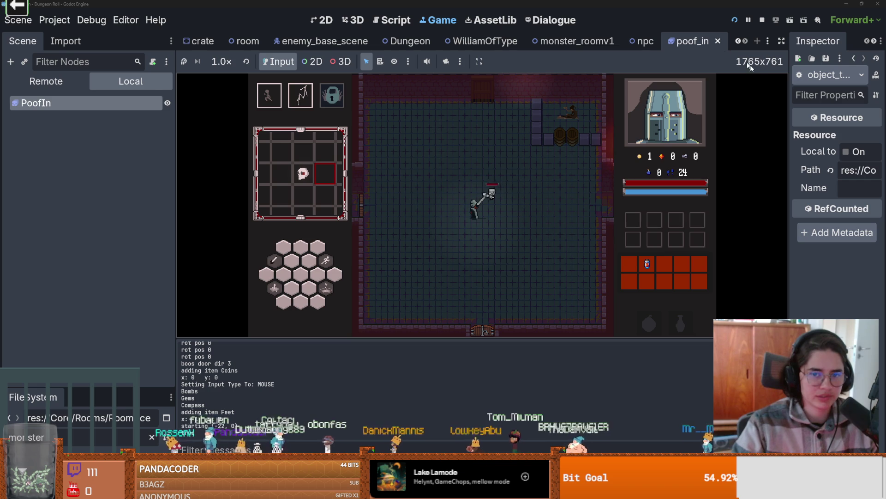
click(734, 20)
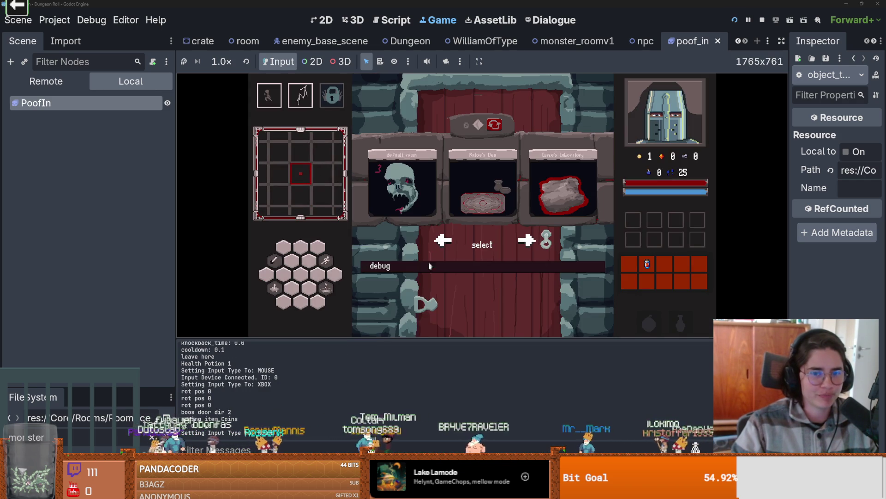
click(430, 264)
click(401, 311)
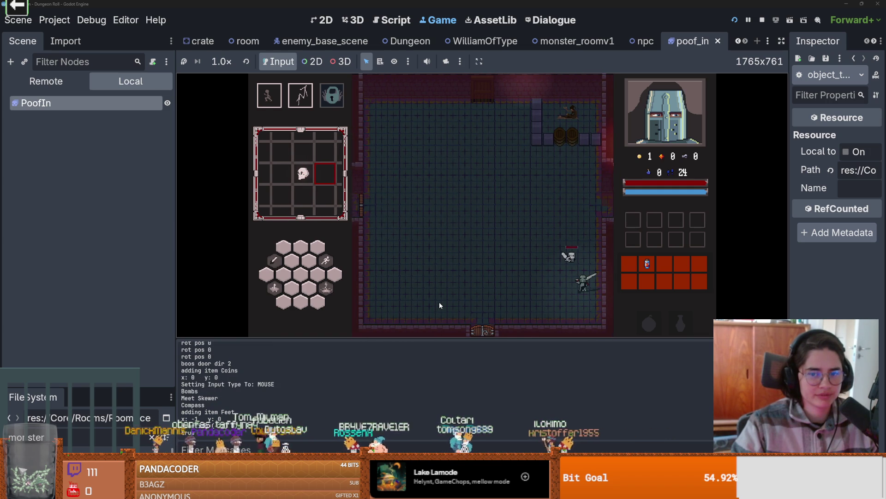
Stop the game and undo add_trackers back to the plain tracking_objects = trackers, then save.
click(762, 17)
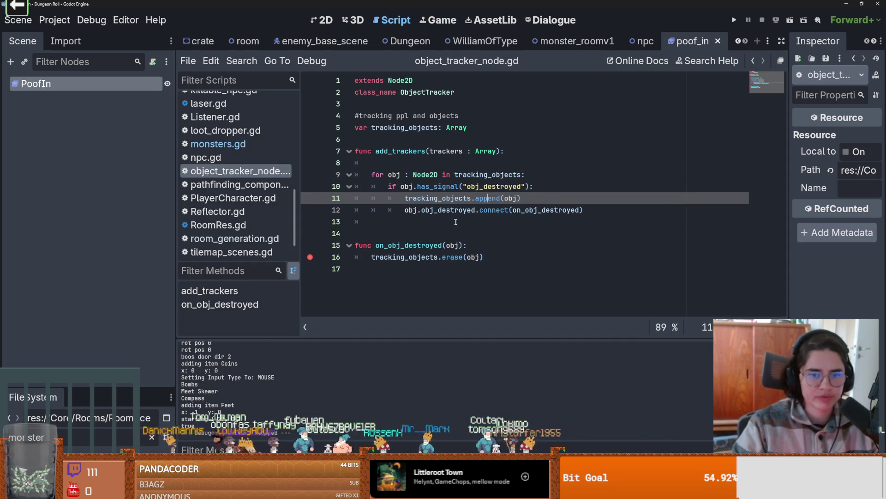
drag(545, 185, 355, 186)
key(BackSpace)
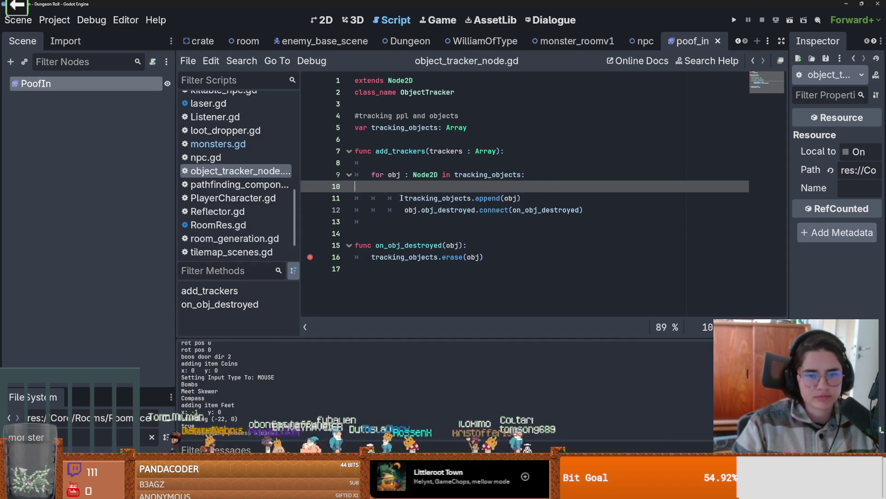
click(408, 198)
key(ctrl+z)
key(ctrl+z)
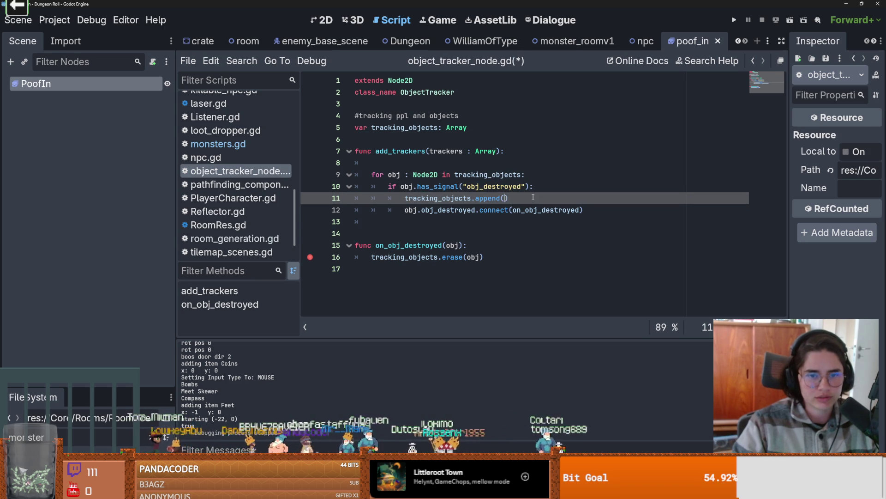
key(ctrl+z)
key(ctrl+z)
key(ctrl+z)
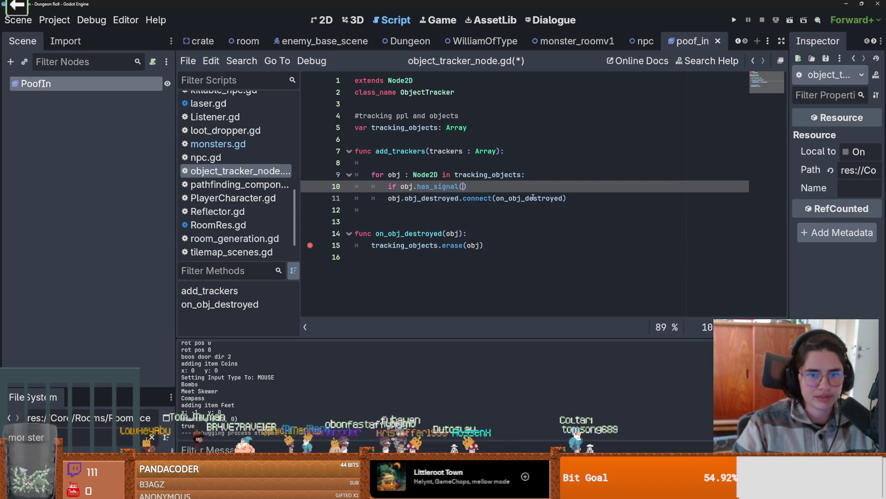
key(ctrl+z)
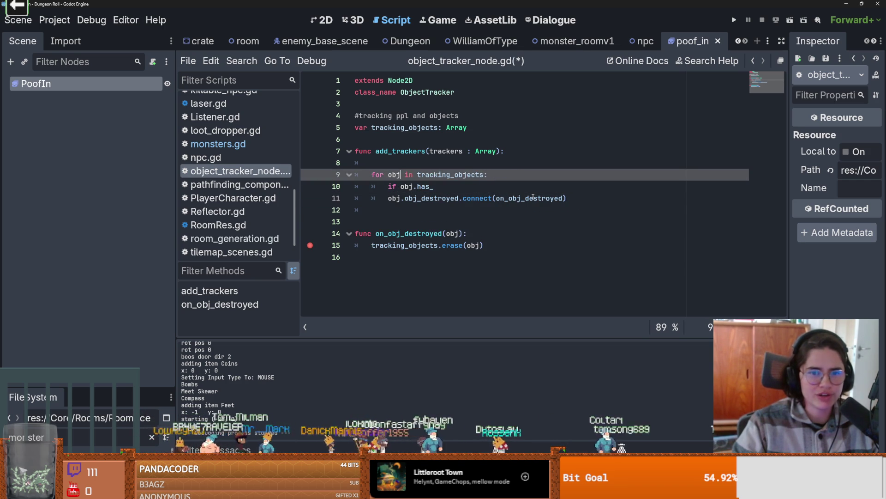
key(ctrl+z)
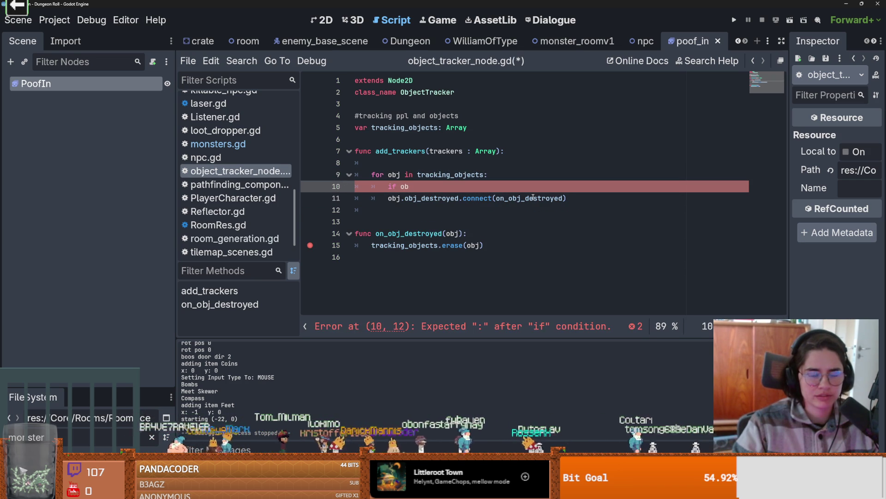
key(ctrl+z)
key(ctrl+z)
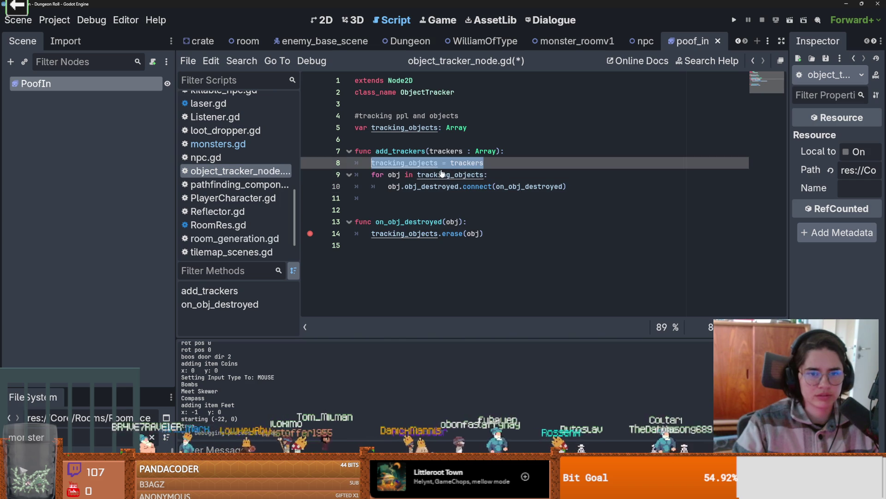
key(ctrl+s)
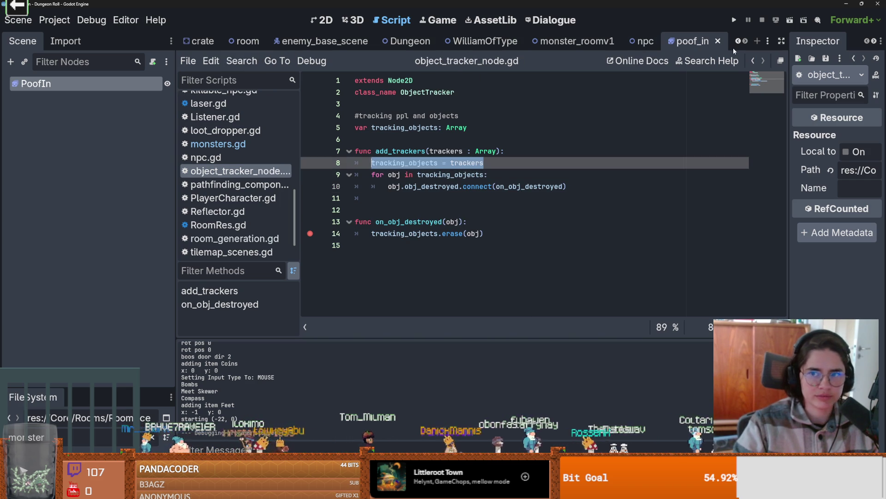
Switch to the BaldwinRoom2 scene tab.
click(738, 41)
click(738, 42)
click(224, 41)
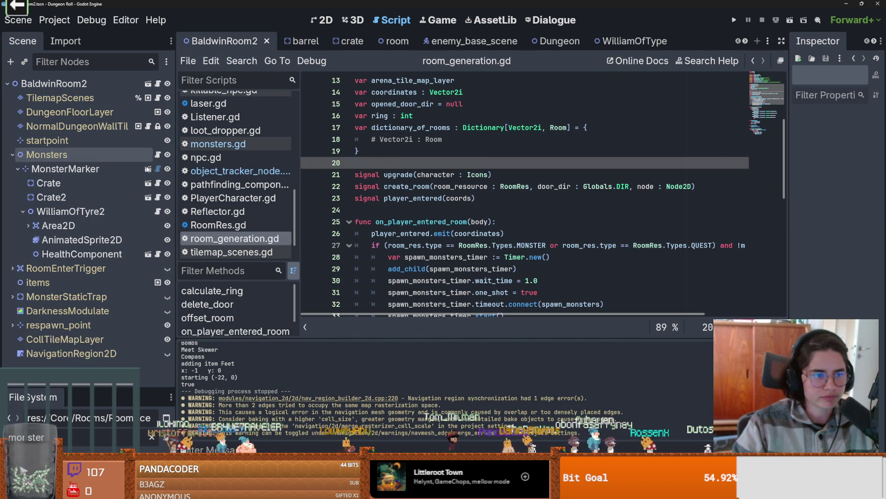
Open the Monsters script and strip the old 'is' type checks on line 101.
click(156, 156)
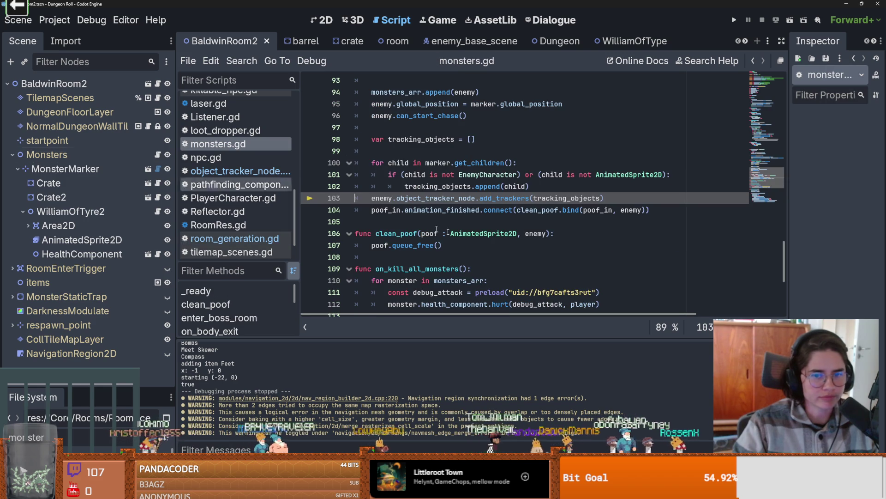
click(441, 174)
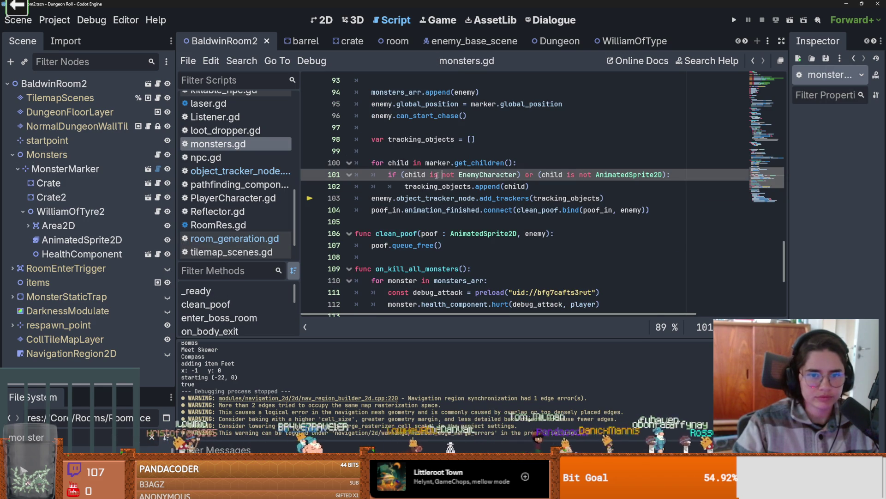
key(BackSpace)
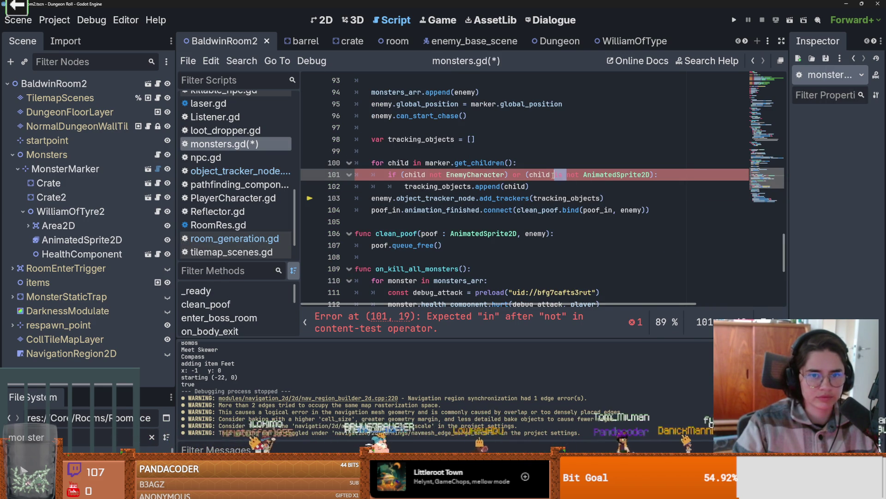
key(BackSpace)
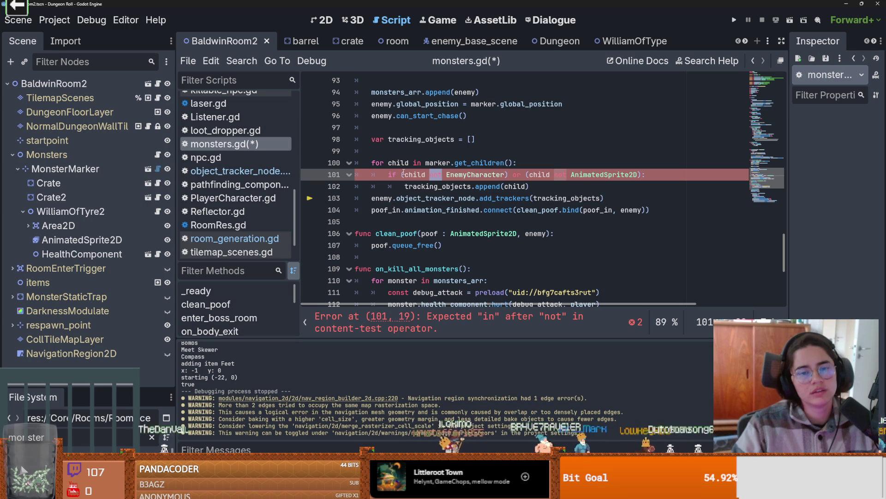
text(isnt)
key(BackSpace)
key(BackSpace)
key(BackSpace)
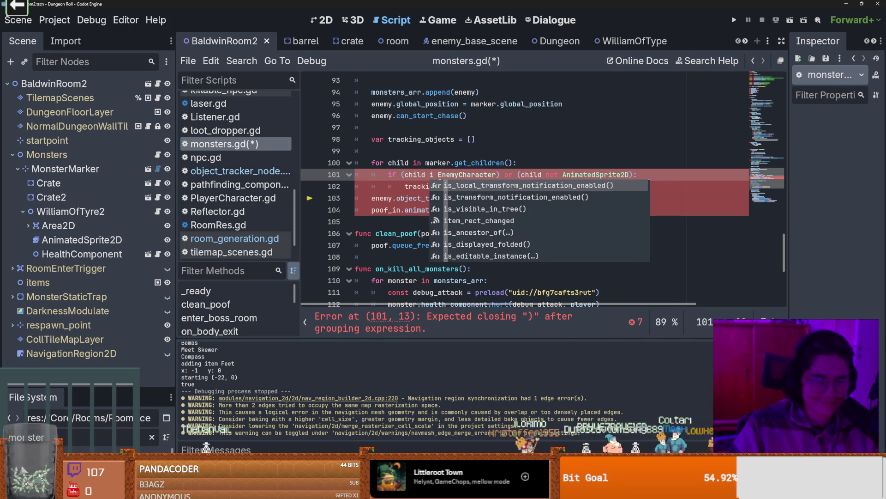
key(BackSpace)
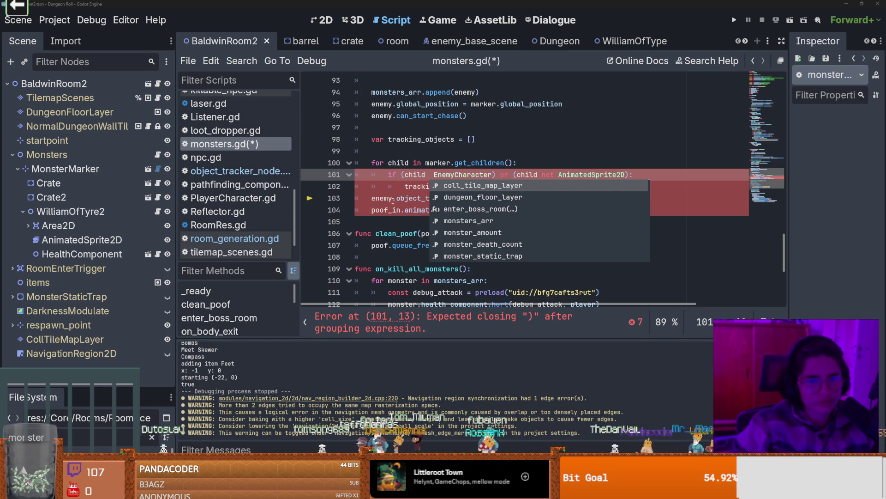
click(433, 174)
Rewrite line 101 as 'if not (child is EnemyCharacter) or not (child is AnimatedSprite2D):' and run.
text(not)
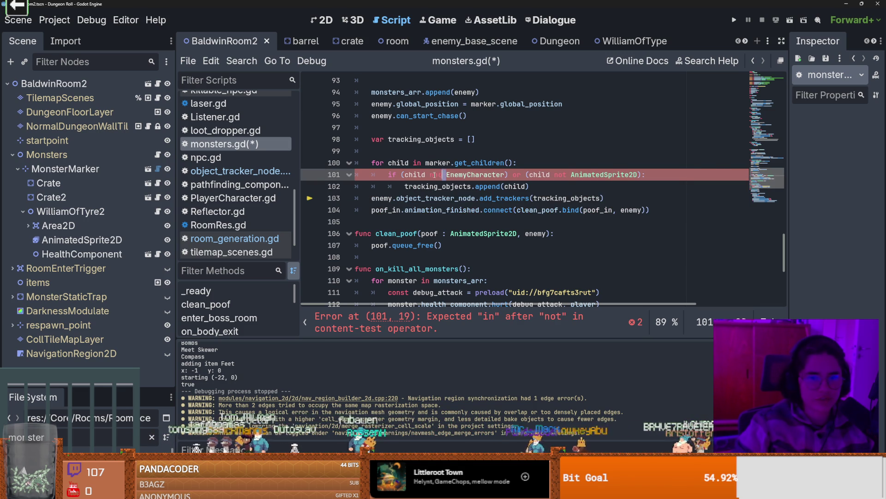
key(BackSpace)
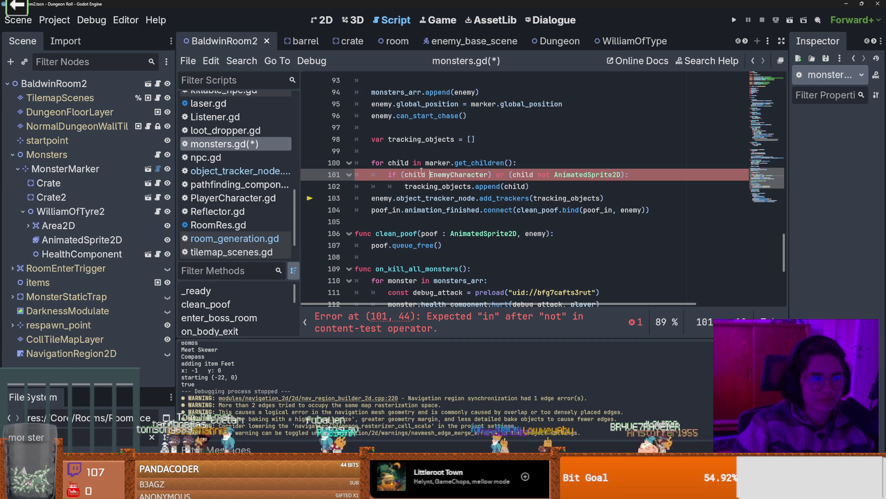
text(is)
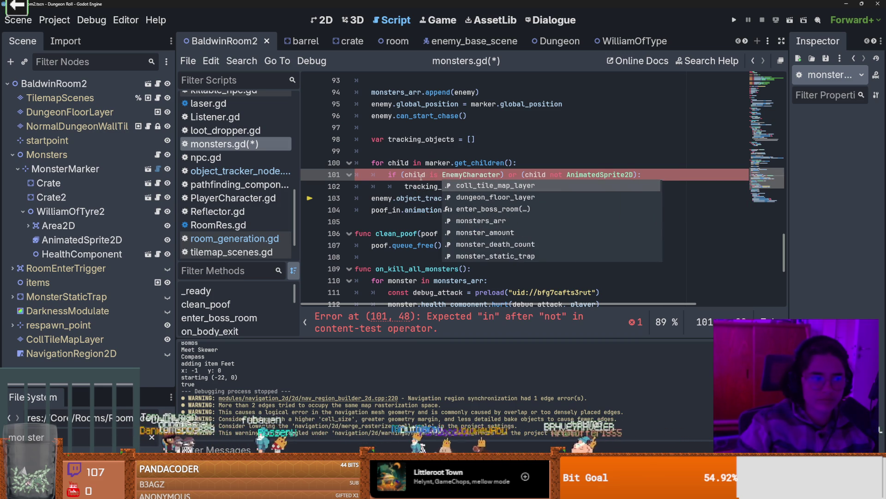
click(424, 174)
text(not)
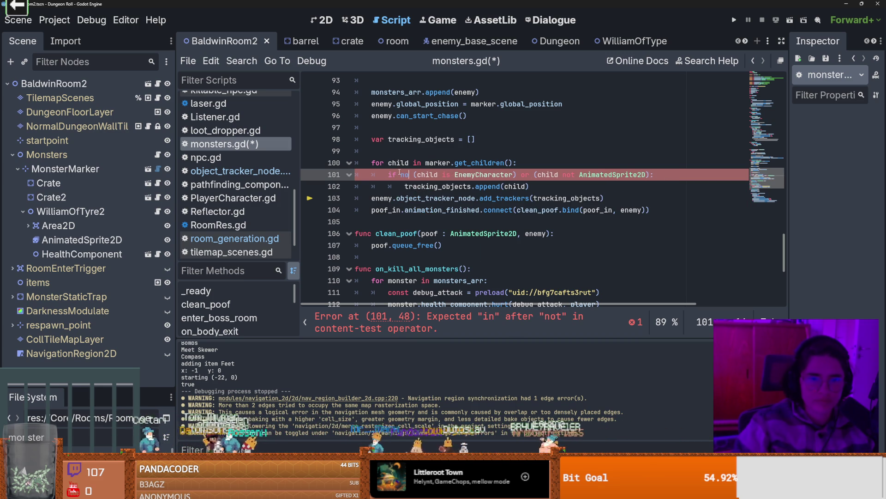
click(561, 152)
double_click(571, 175)
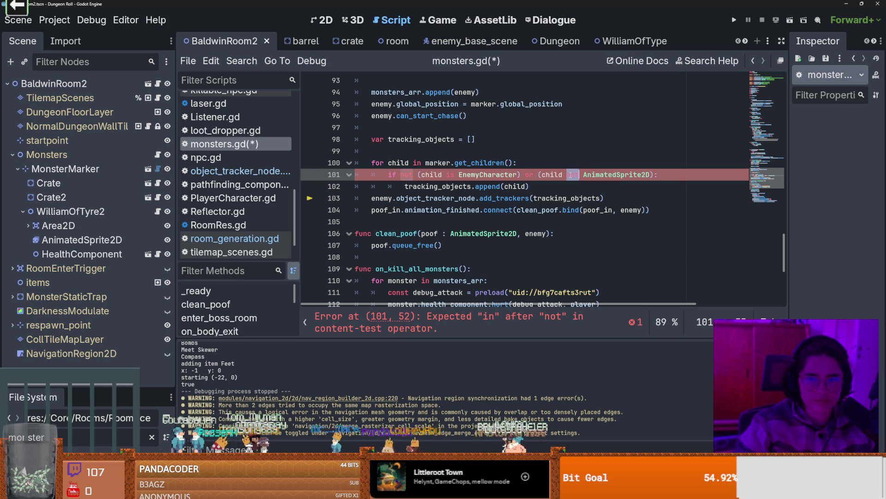
text(is)
click(538, 175)
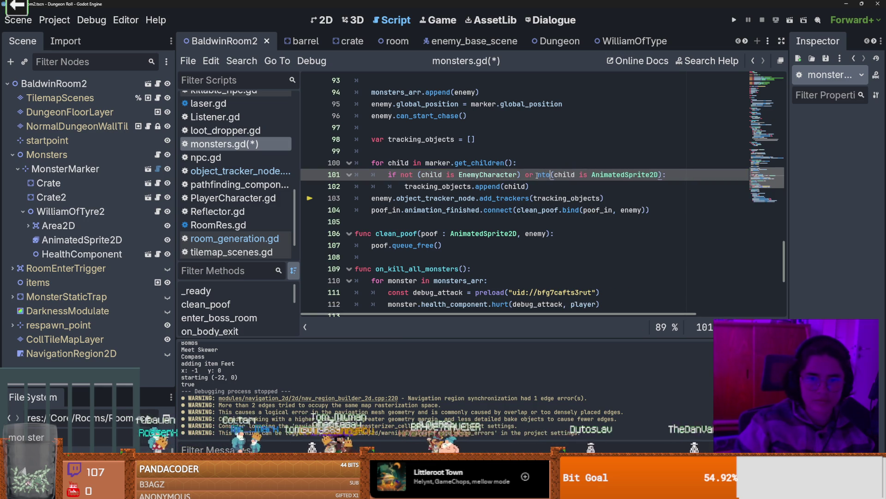
text(not)
click(733, 20)
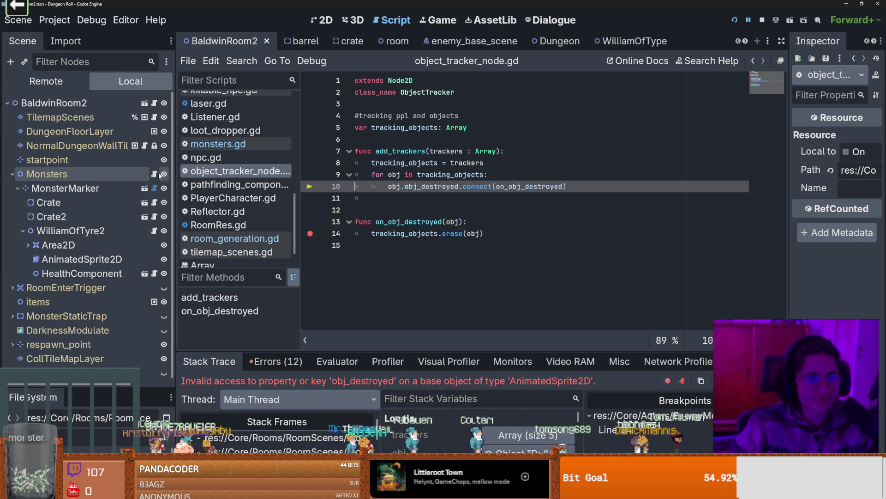
Return to monsters.gd, select AnimatedSprite2D on line 101, and start filtering the FileSystem.
key(alt+Left)
scroll(470, 222, down, 1)
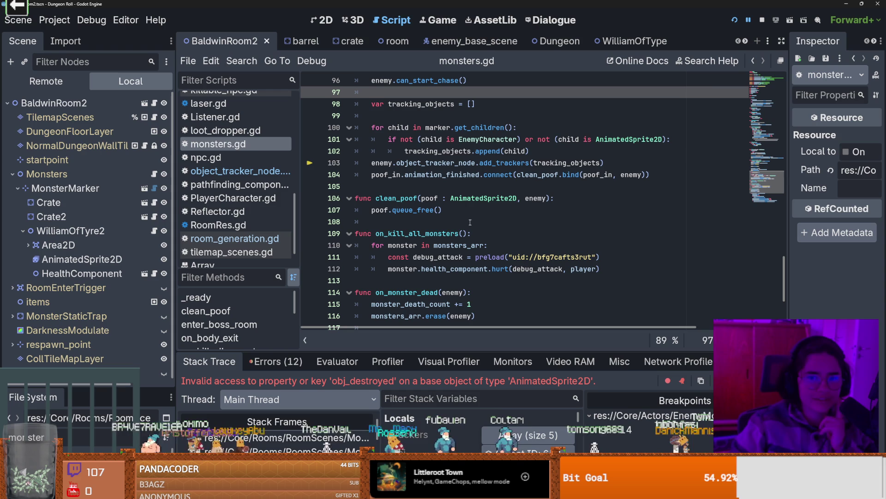
double_click(629, 140)
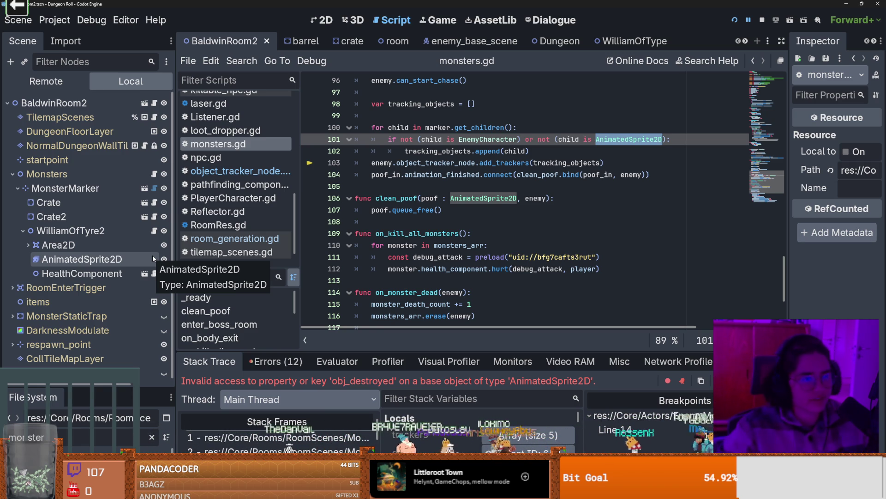
double_click(104, 439)
text(o)
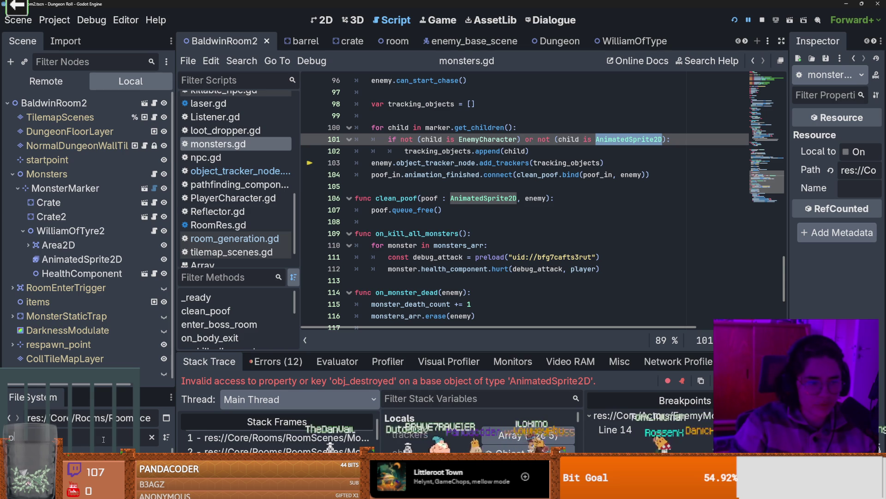
text(f)
Open poof_in.tscn from the filtered FileSystem results.
drag(70, 373, 69, 93)
double_click(63, 237)
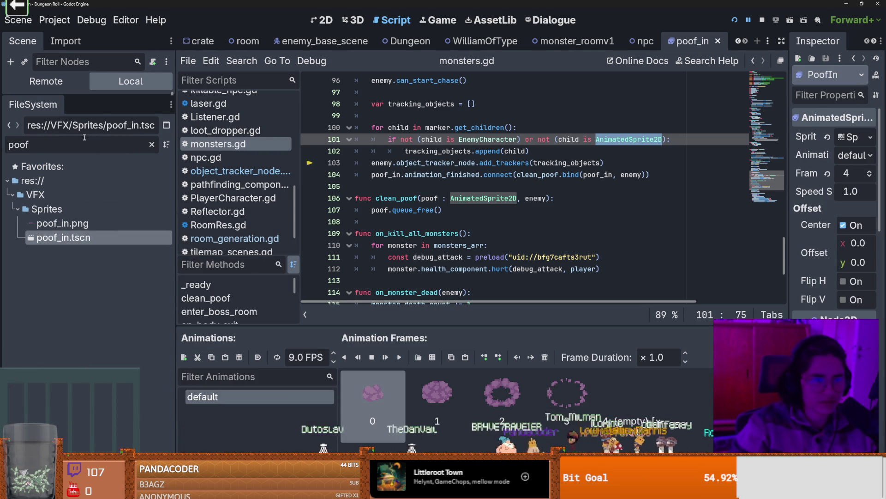
drag(87, 95, 87, 381)
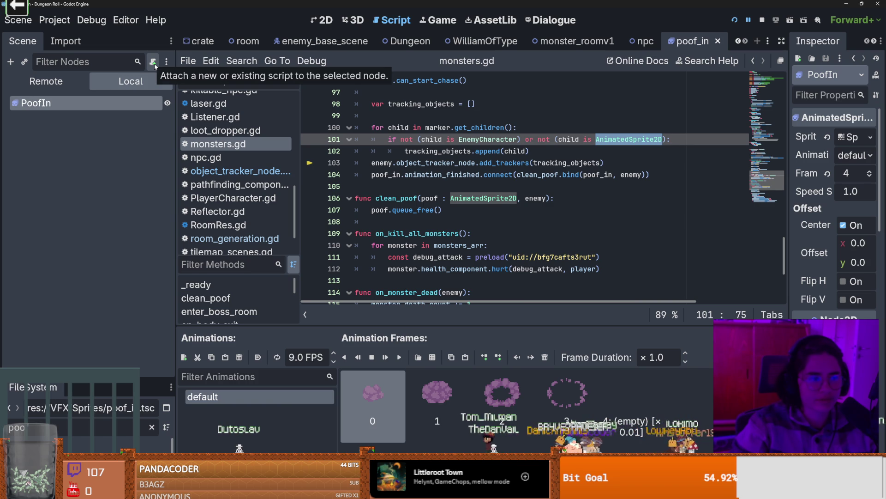
Review lines 101–105 of the script, placing the caret after the connect call.
click(494, 186)
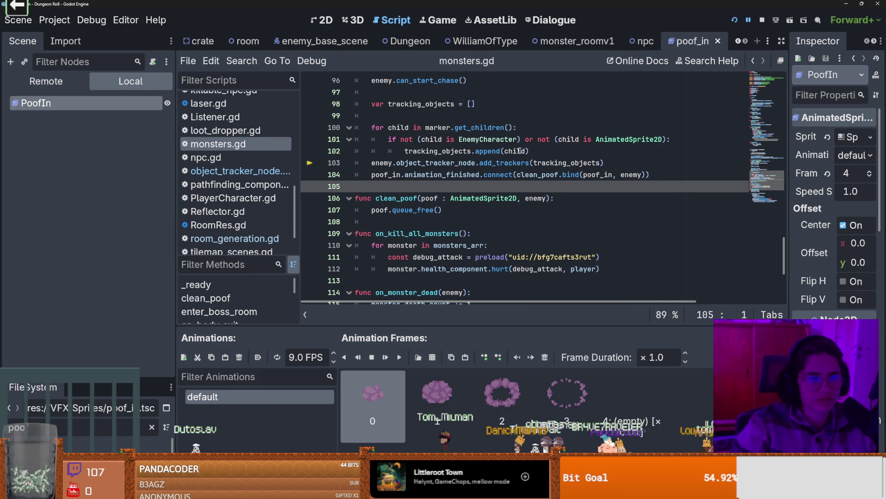
double_click(545, 139)
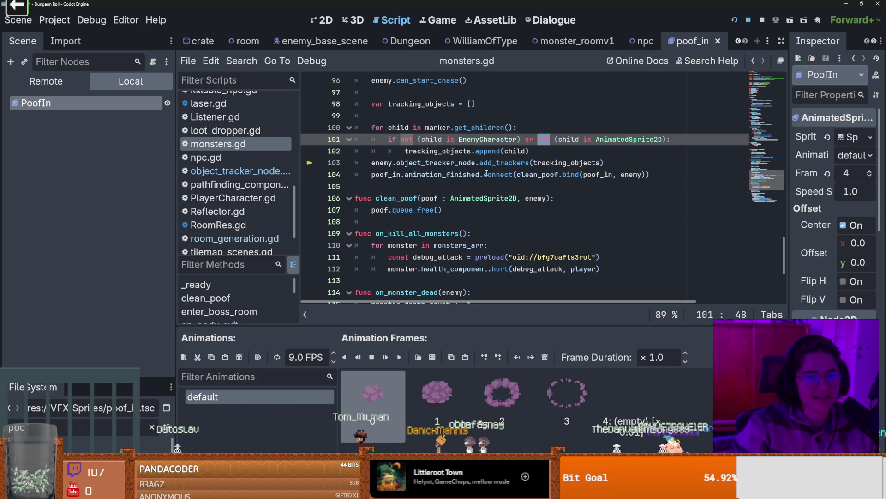
mouse_move(485, 172)
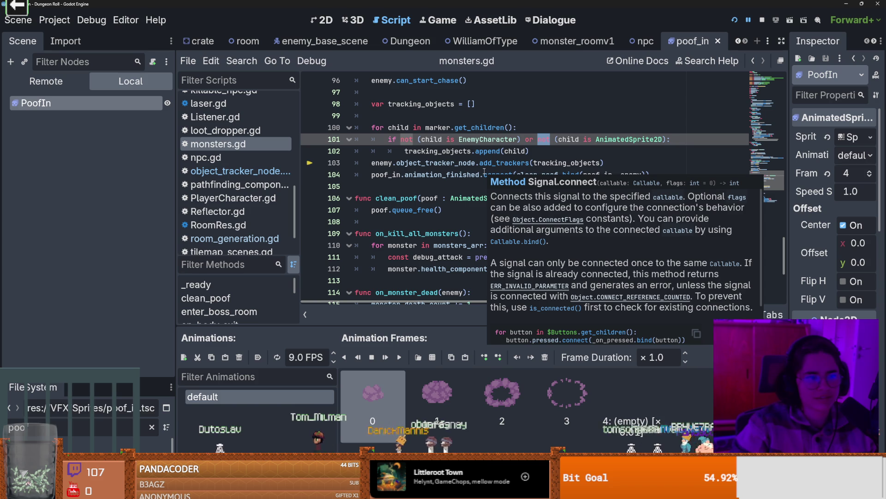
click(484, 173)
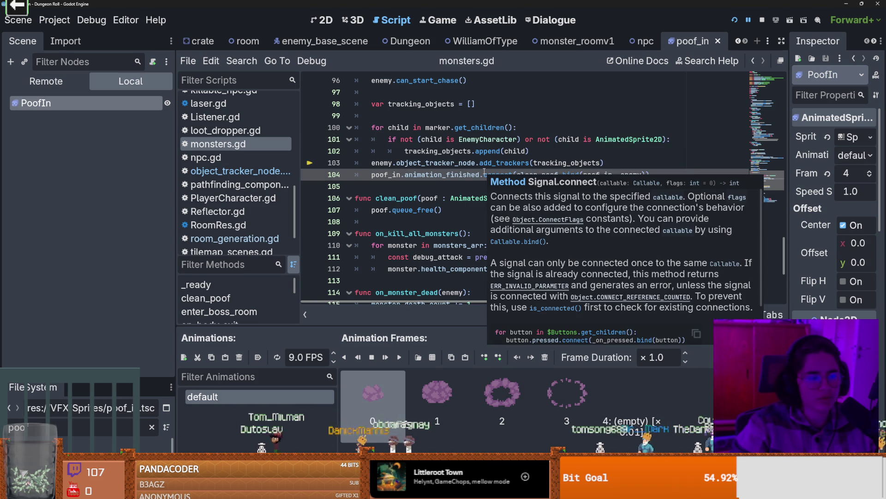
key(Down)
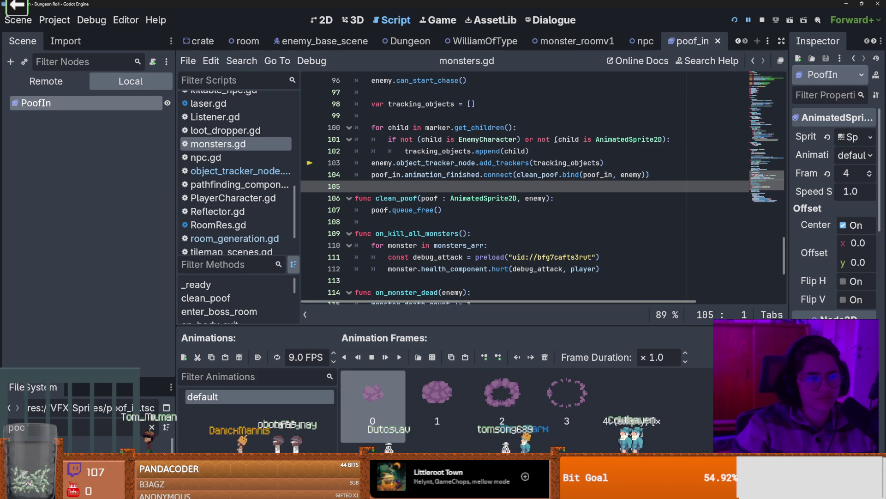
scroll(556, 139, up, 2)
Open the AnimatedSprite2D class documentation from the PoofIn node's context menu.
right_click(97, 104)
click(172, 336)
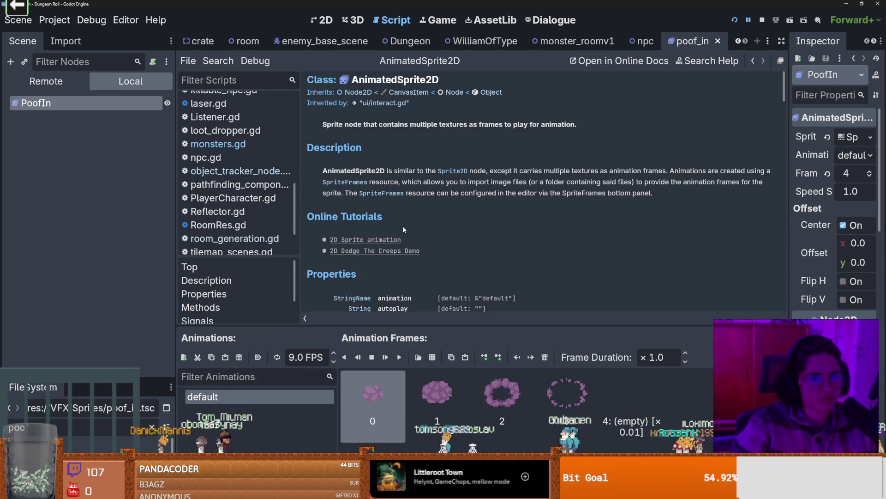
scroll(396, 218, down, 3)
scroll(395, 217, up, 3)
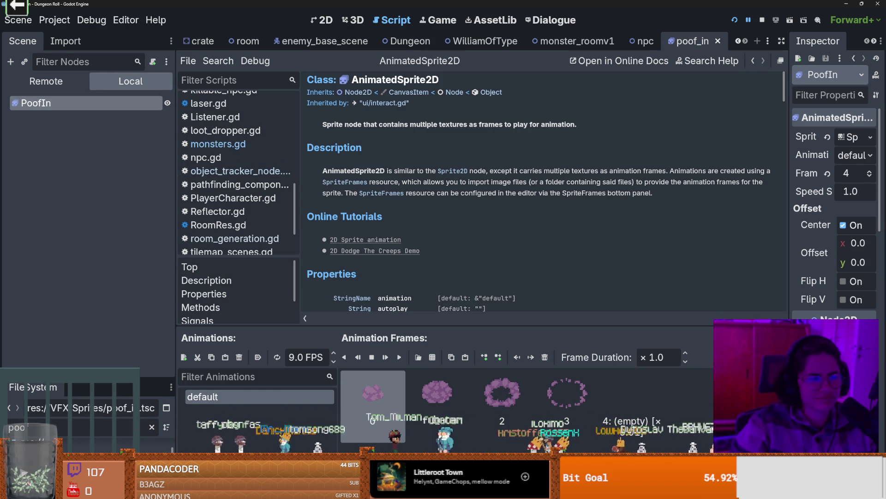
drag(69, 370, 69, 161)
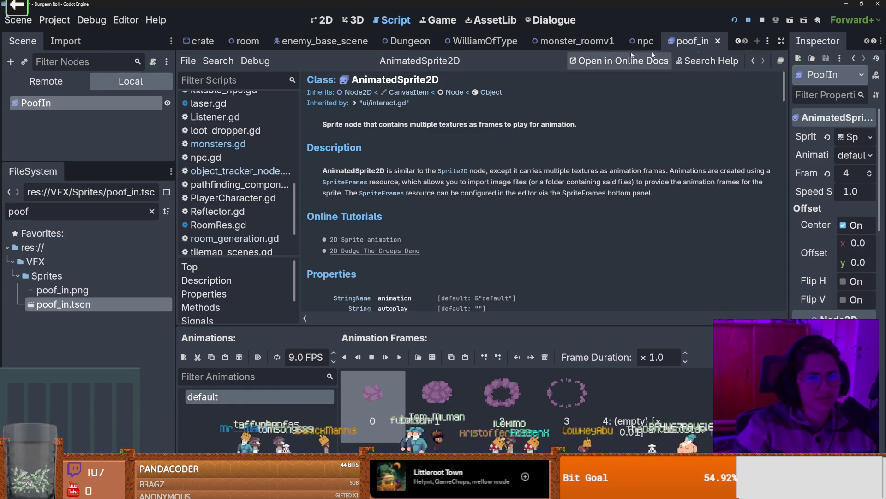
click(738, 42)
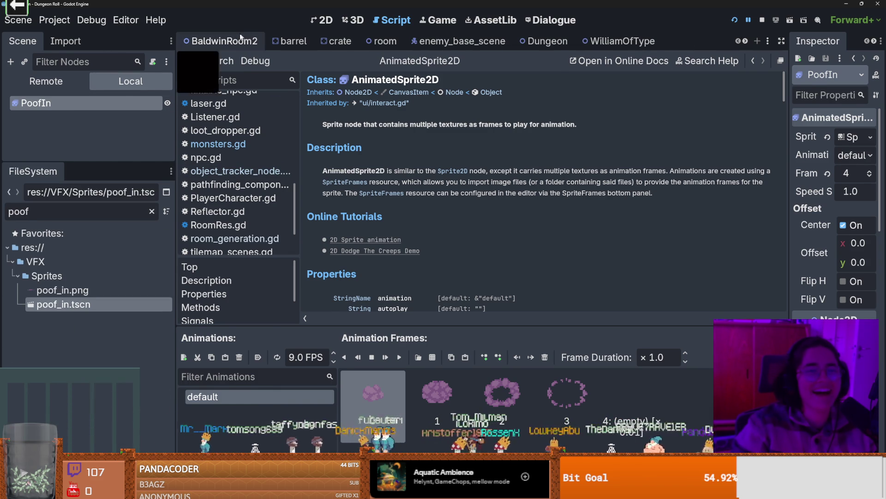
click(221, 41)
drag(113, 163, 113, 406)
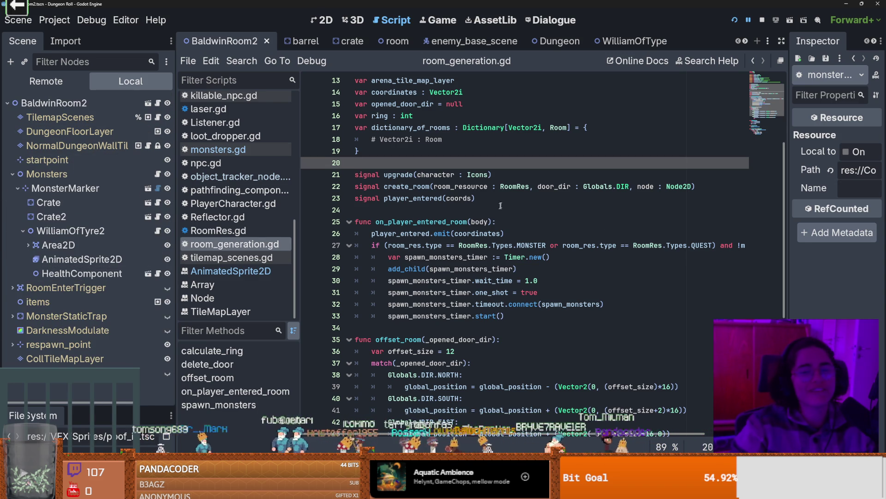
scroll(508, 245, down, 7)
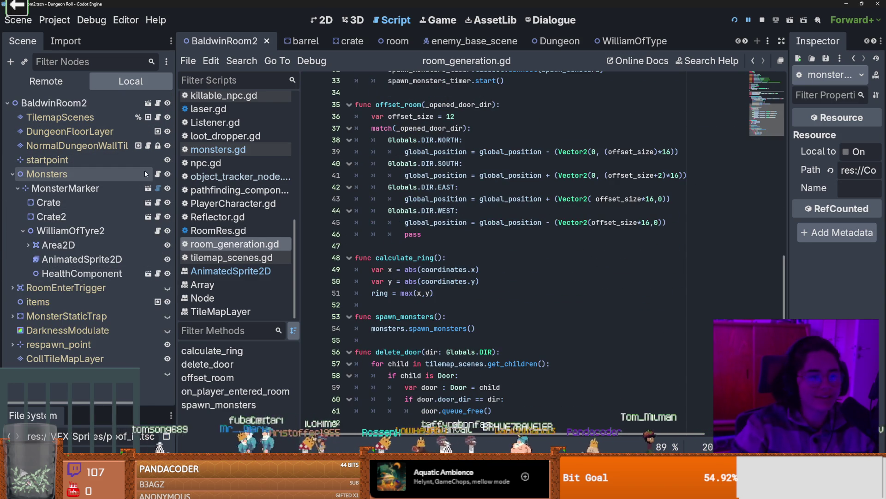
click(157, 173)
key(F8)
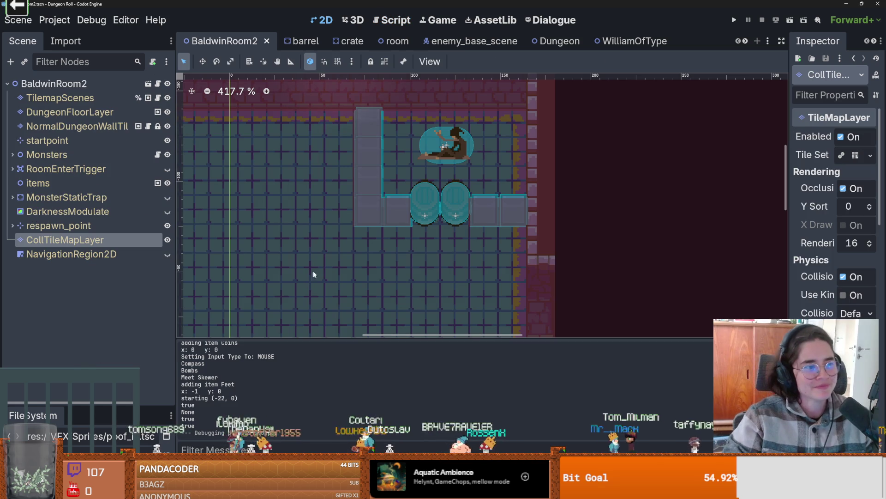
scroll(372, 243, up, 1)
key(ctrl+s)
key(ctrl+s)
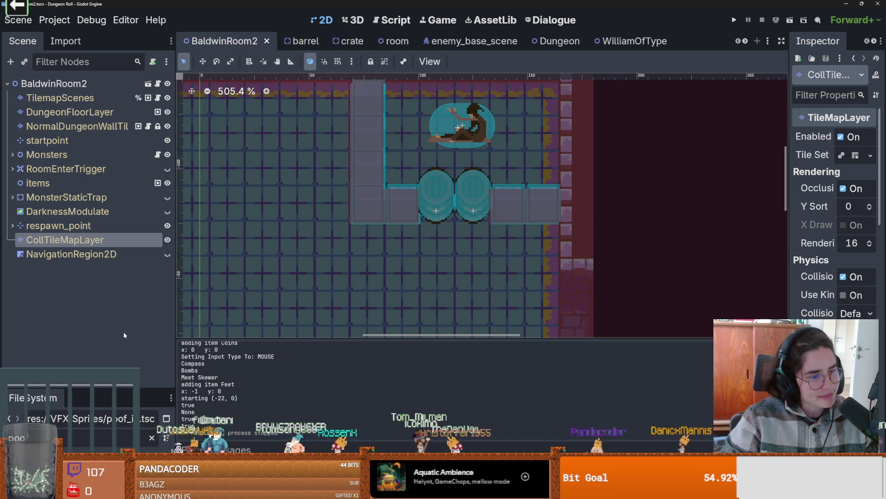
mouse_move(123, 387)
mouse_down()
mouse_move(125, 403)
mouse_move(126, 355)
mouse_up()
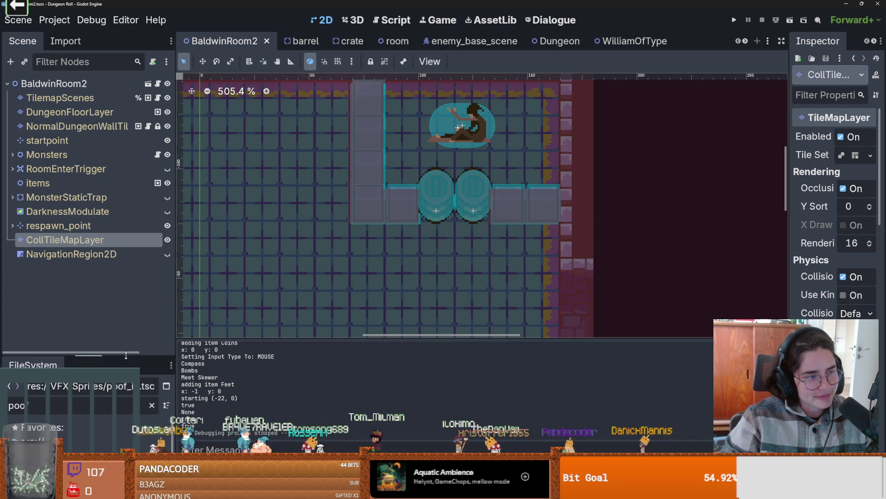
click(110, 335)
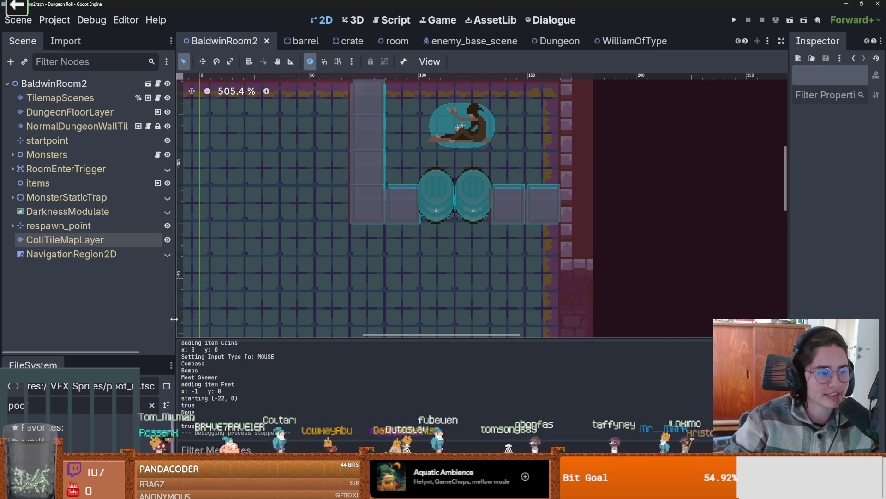
drag(176, 305, 170, 306)
key(ctrl+s)
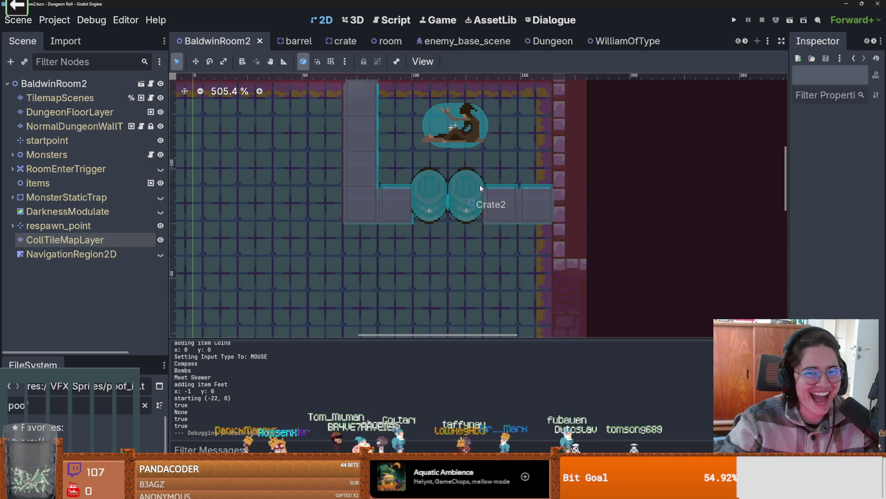
scroll(482, 205, down, 1)
key(ctrl+s)
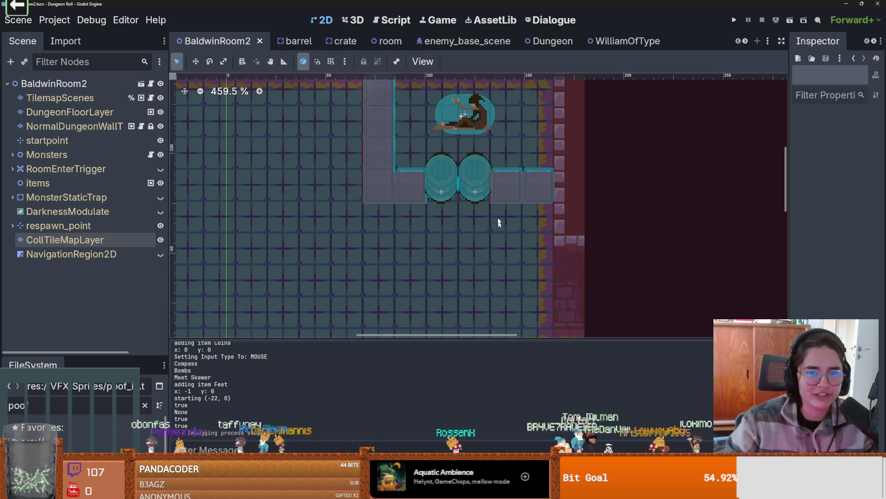
scroll(430, 226, down, 3)
key(ctrl+s)
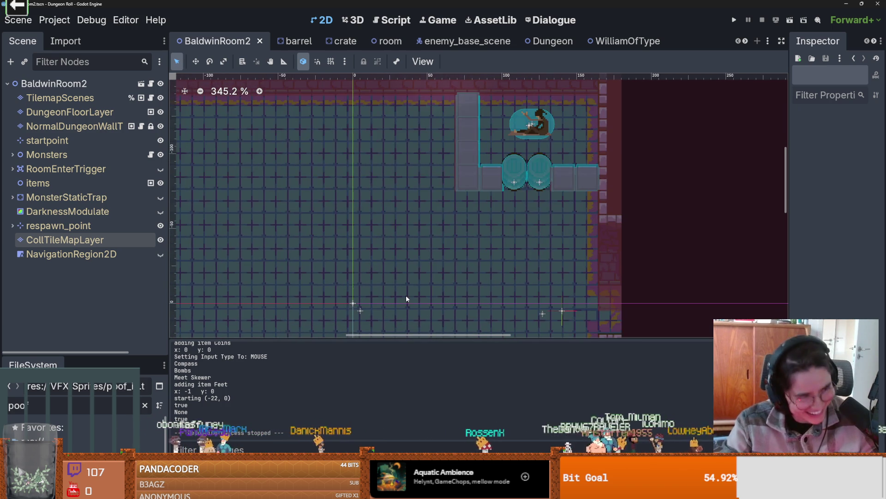
scroll(404, 305, down, 1)
scroll(400, 228, up, 1)
scroll(480, 238, down, 1)
scroll(495, 243, up, 2)
scroll(495, 245, up, 2)
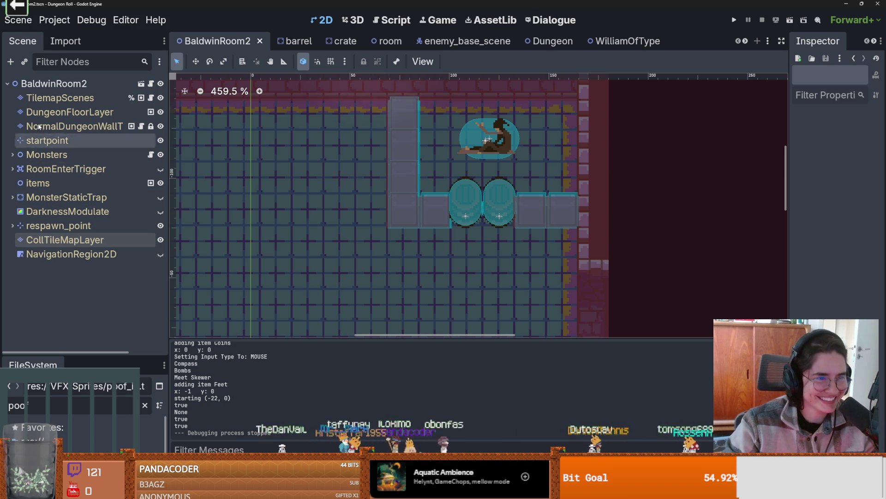
click(13, 154)
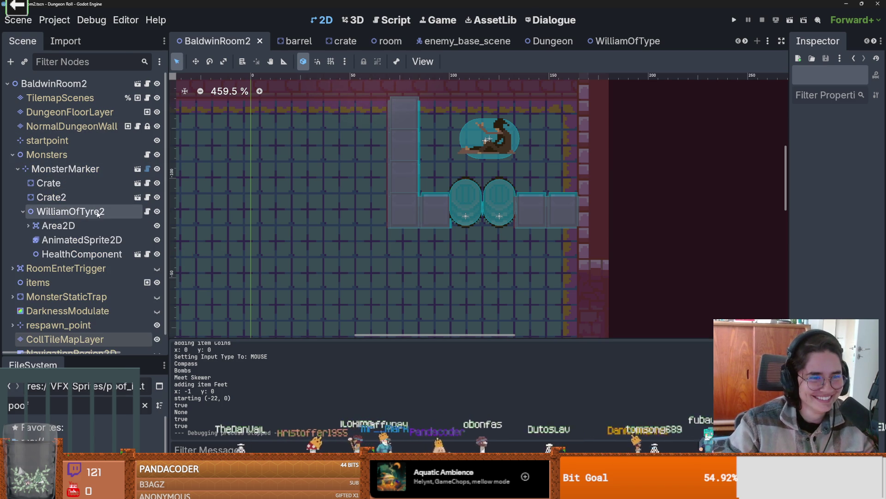
Select WilliamOfTyre2 and its Area2D child node in the scene tree.
click(71, 211)
click(147, 211)
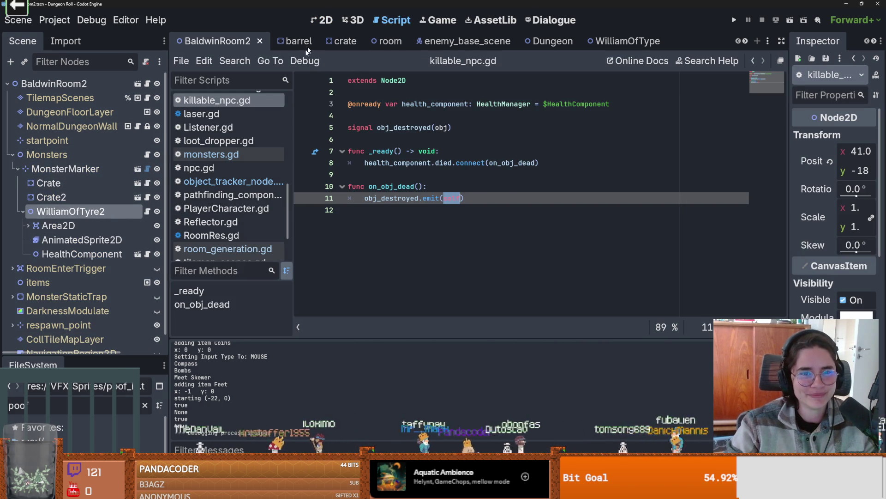
click(28, 225)
click(77, 225)
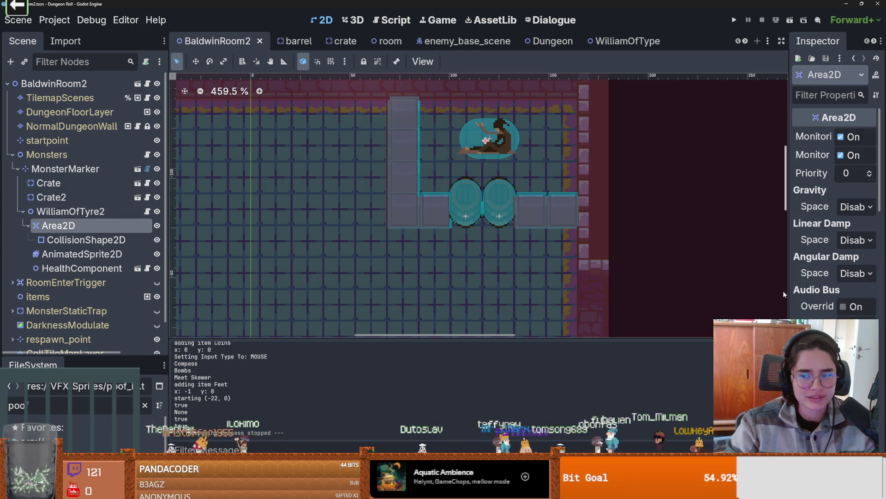
drag(788, 292, 763, 291)
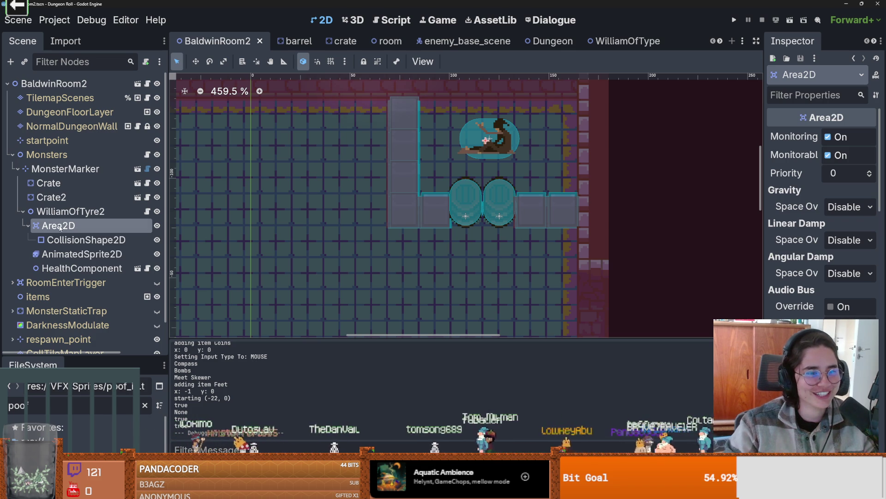
Rename the Area2D node to Hitbox, save the scene, and open killable_npc.gd.
double_click(81, 224)
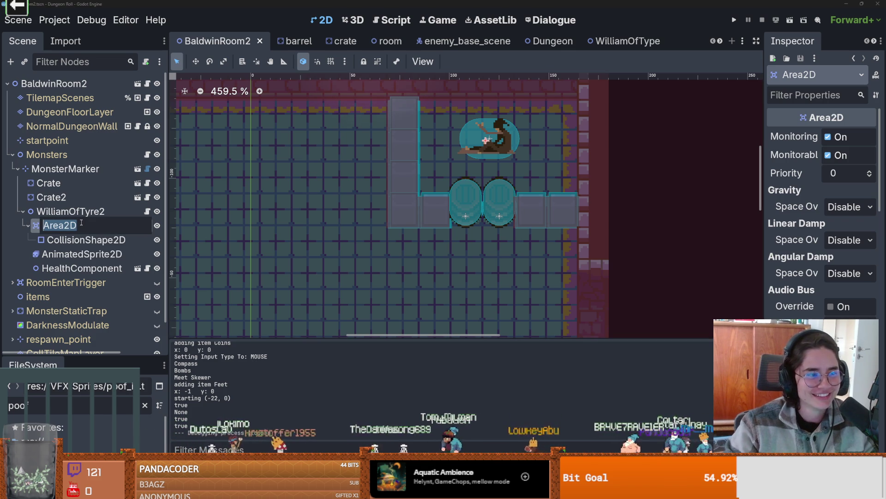
text(Hitb)
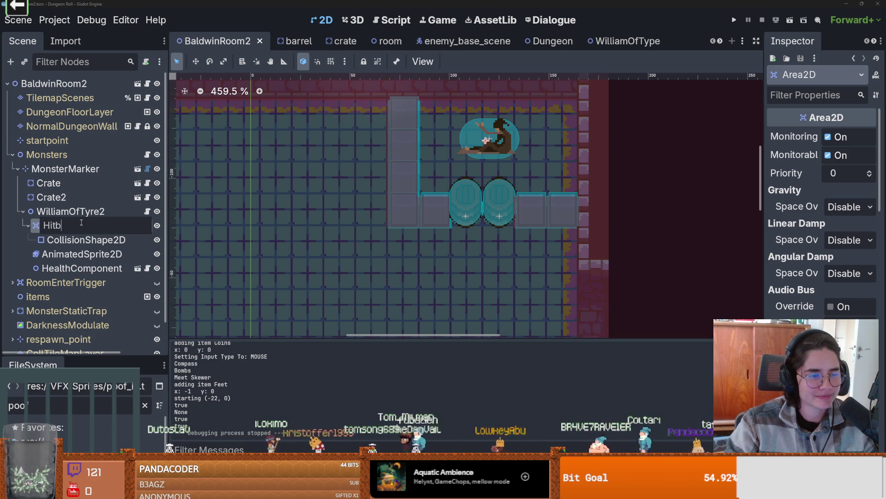
key(Return)
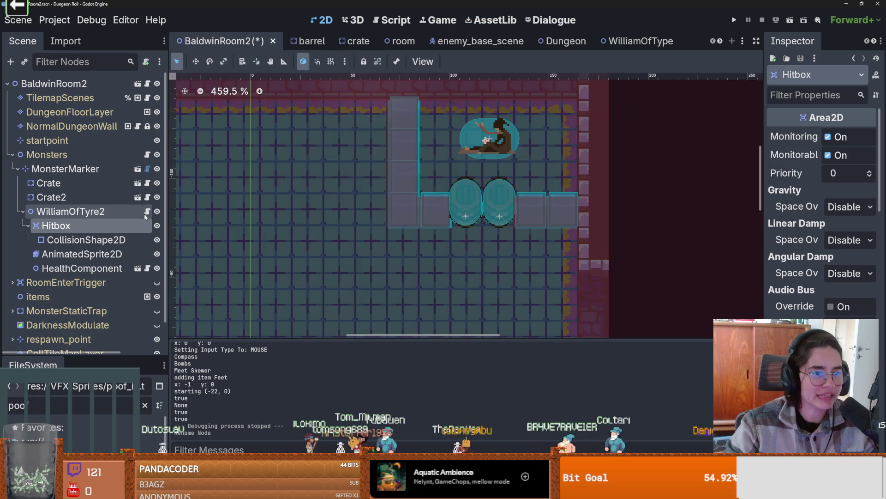
click(147, 211)
key(ctrl+s)
key(Up)
key(Up)
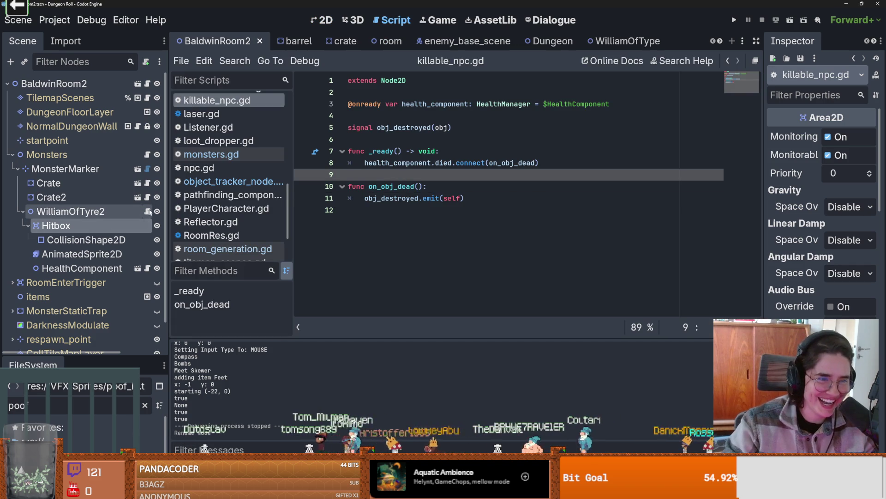
mouse_move(93, 225)
mouse_down()
mouse_move(240, 194)
mouse_move(413, 139)
mouse_up()
click(468, 126)
key(Up)
key(BackSpace)
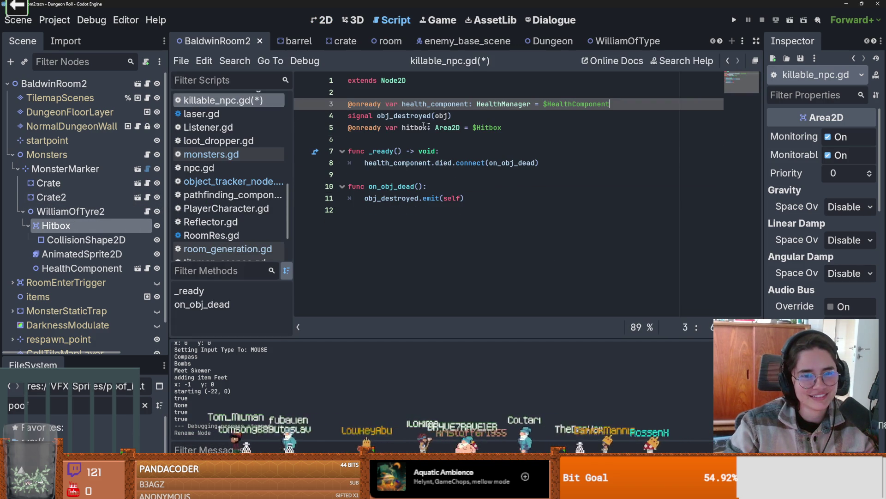
key(ctrl+s)
Type hitbox.area_entered.connect on a new line inside _ready.
click(411, 129)
click(545, 161)
key(Return)
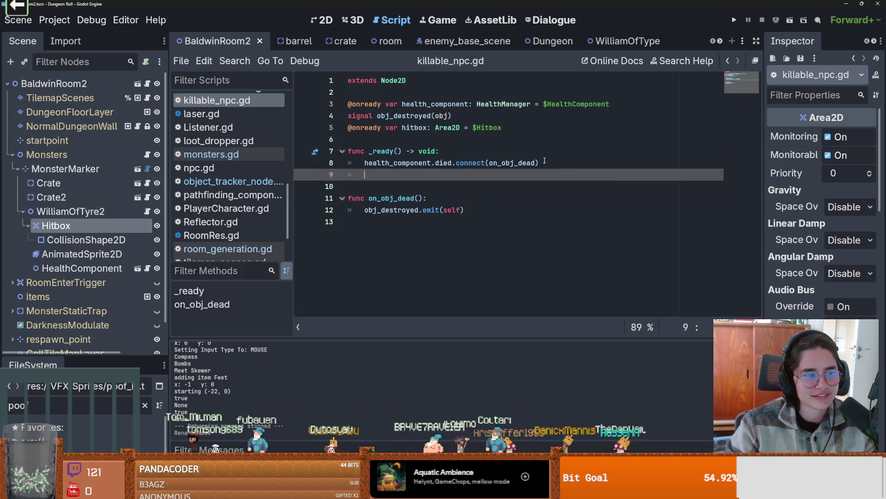
text(.)
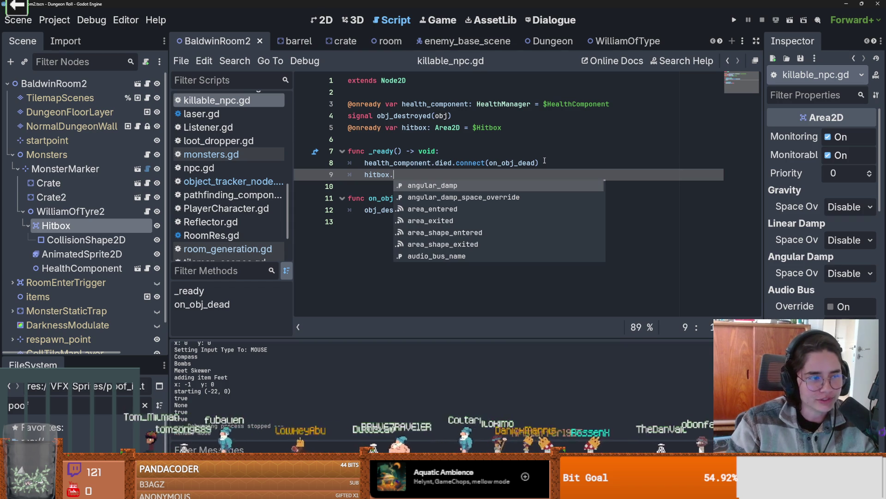
text(area)
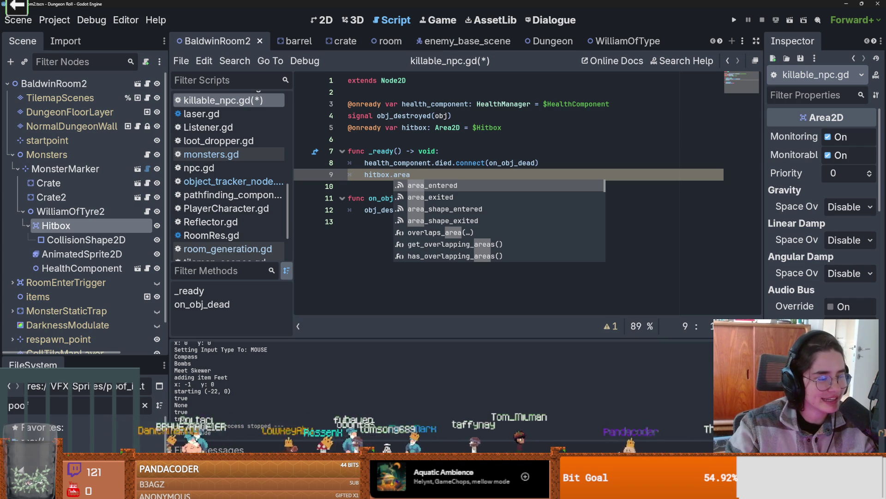
click(431, 175)
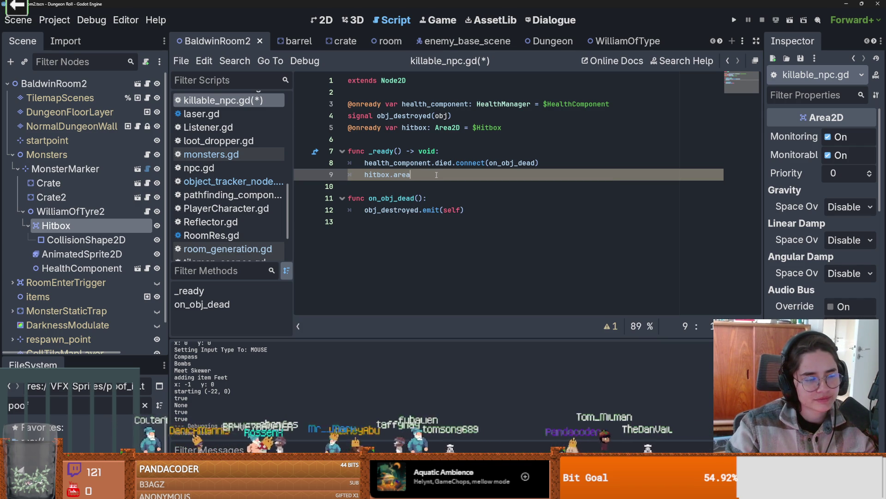
text(_entered.conne)
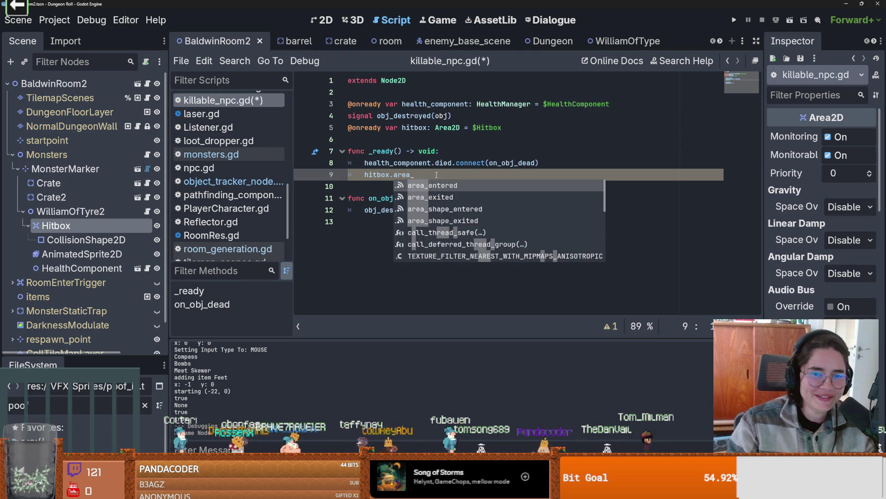
text(ct)
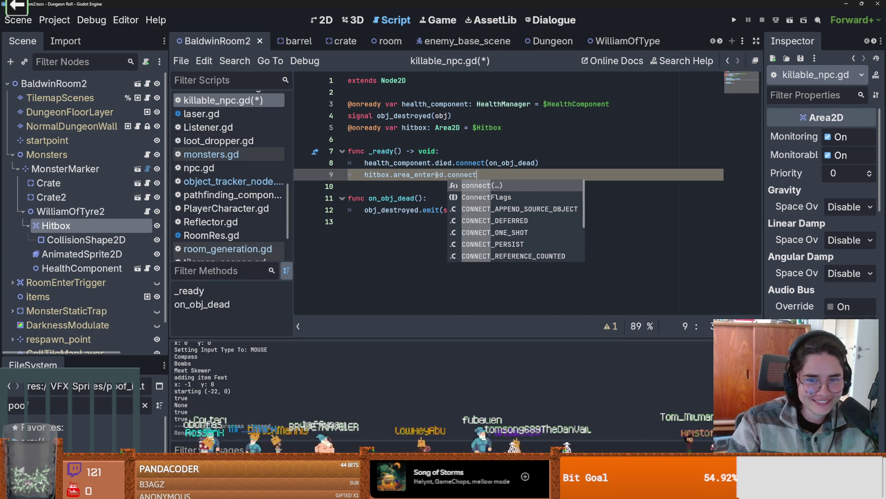
key(Return)
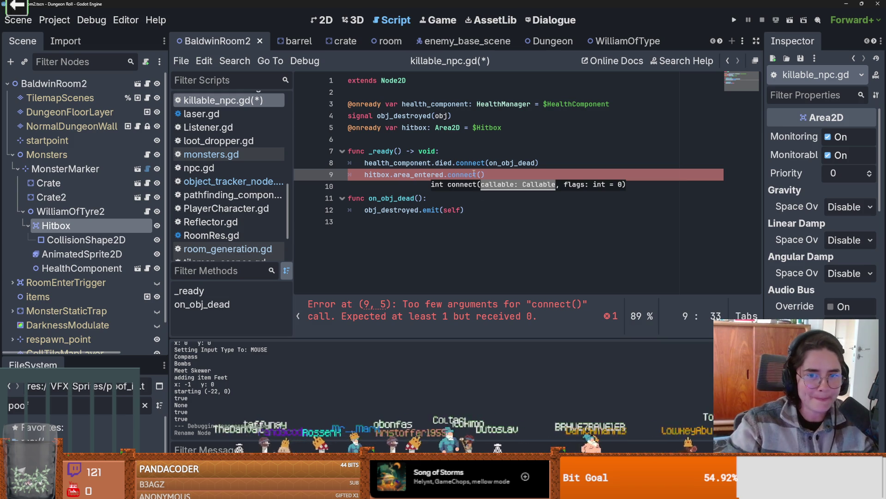
Pass on_enemy_hit as the callback to hitbox.area_entered.connect.
key(ctrl+s)
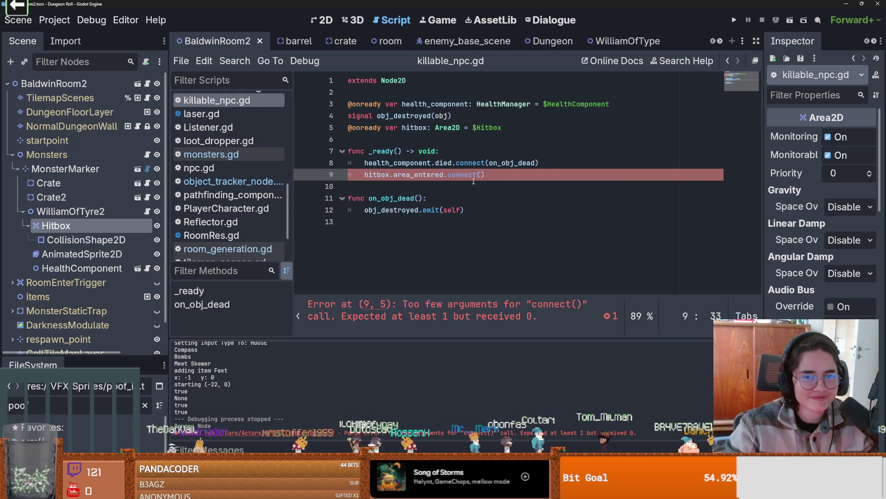
text(on_a)
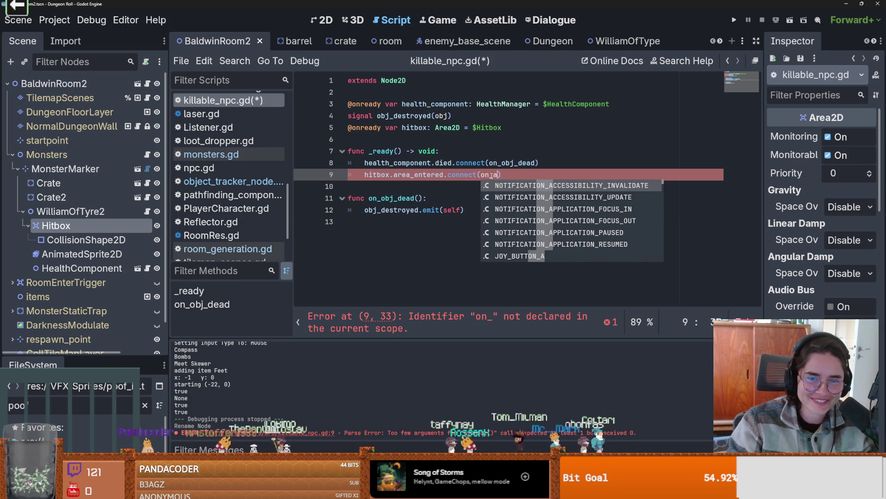
key(BackSpace)
text(hit)
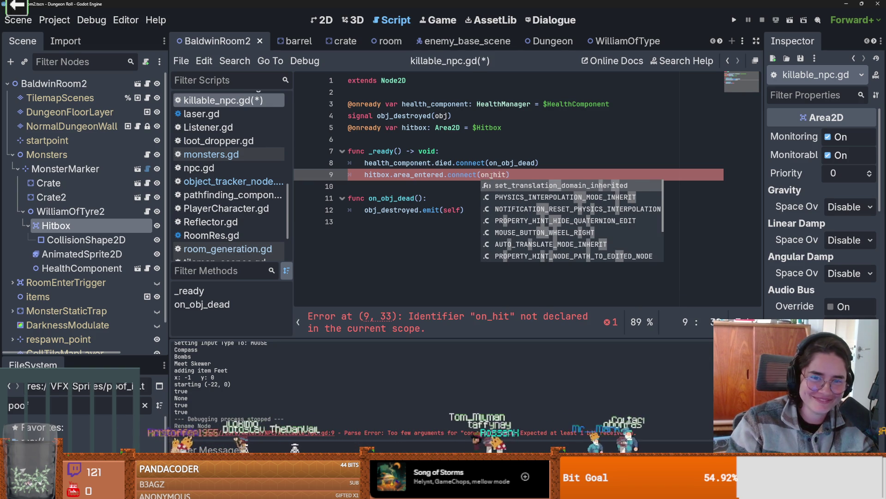
key(BackSpace)
key(BackSpace)
key(BackSpace)
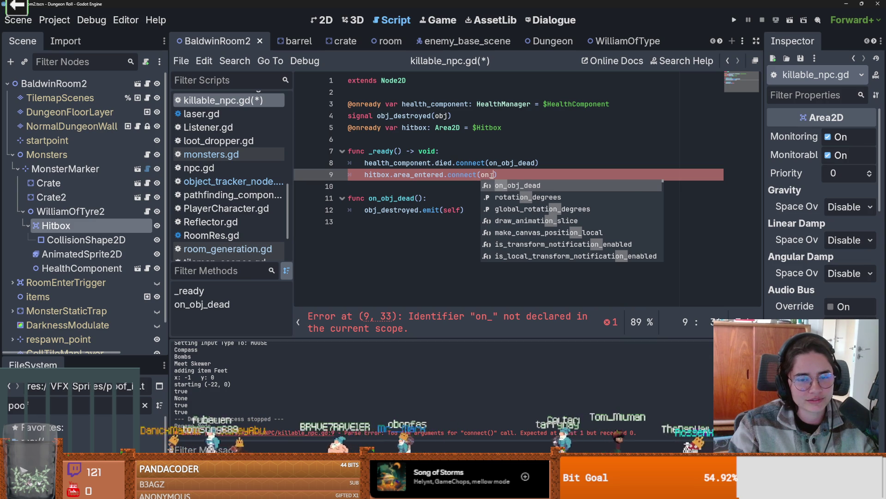
text(enemy_hit)
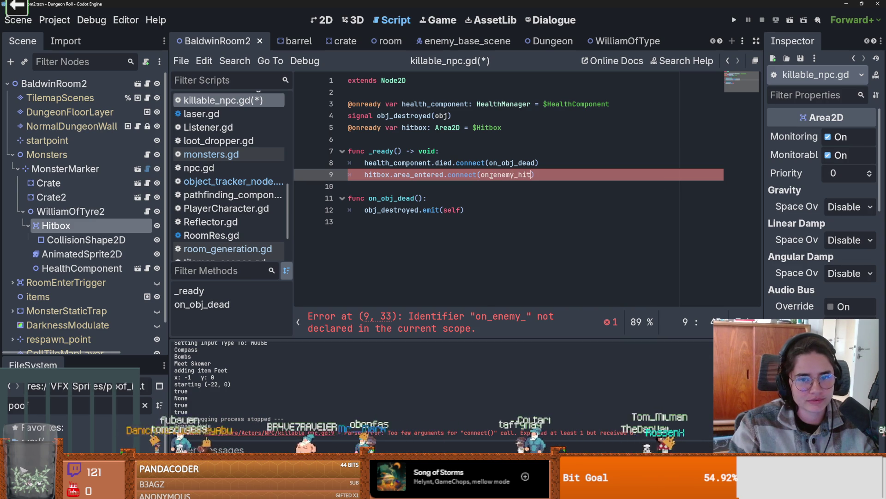
Add a 'func on_enemy_hit(area): pass' stub below the connect call and save.
key(End)
key(Return)
key(Return)
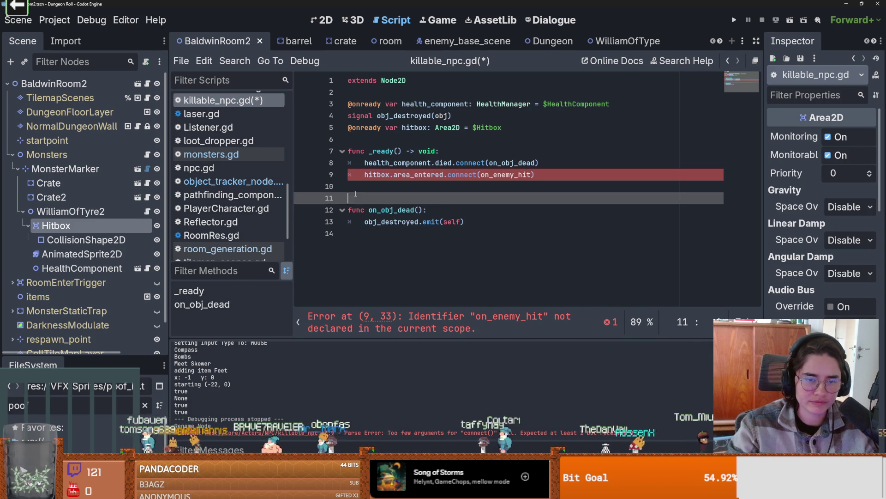
key(BackSpace)
text(func on_enemy_hit(aread)
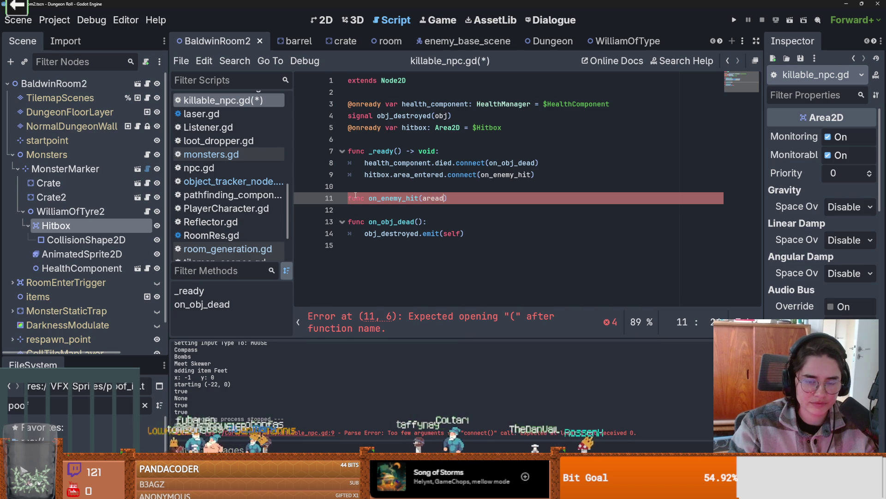
key(BackSpace)
key(End)
text(:)
key(Return)
text(pass)
key(ctrl+s)
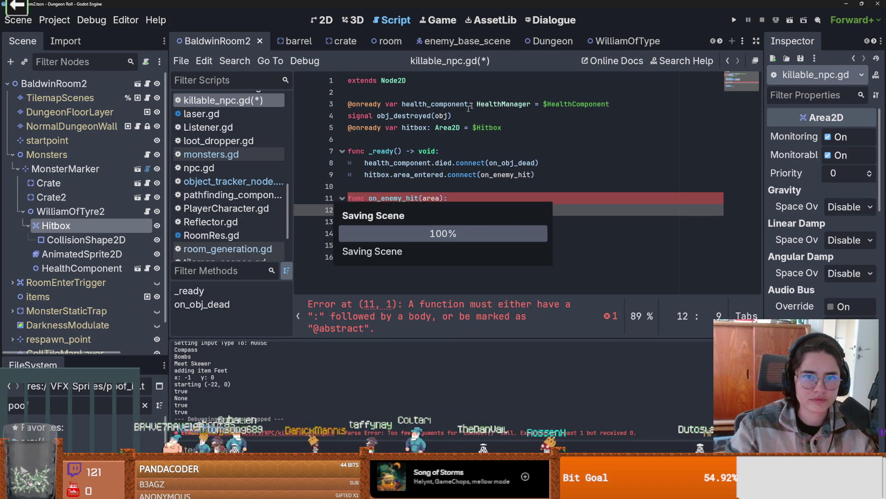
click(462, 46)
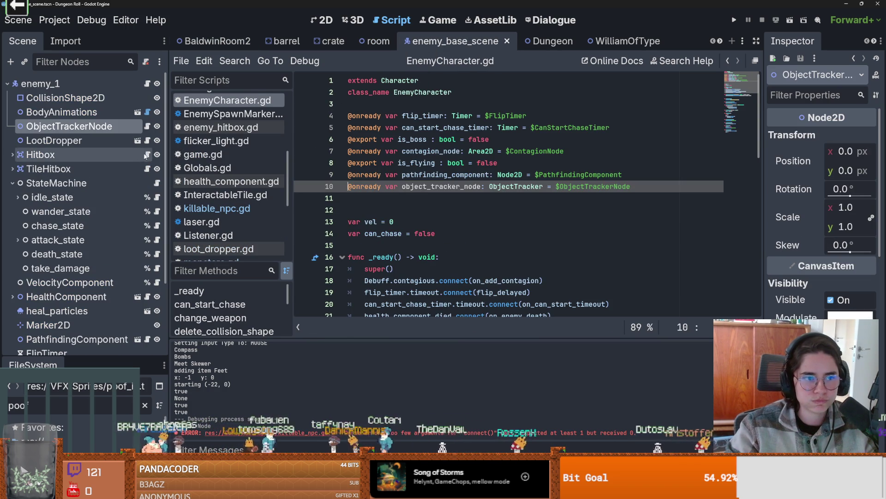
Open enemy_hitbox.gd and trace how the area parameter reaches the apply_dmg call.
click(147, 155)
scroll(434, 236, down, 3)
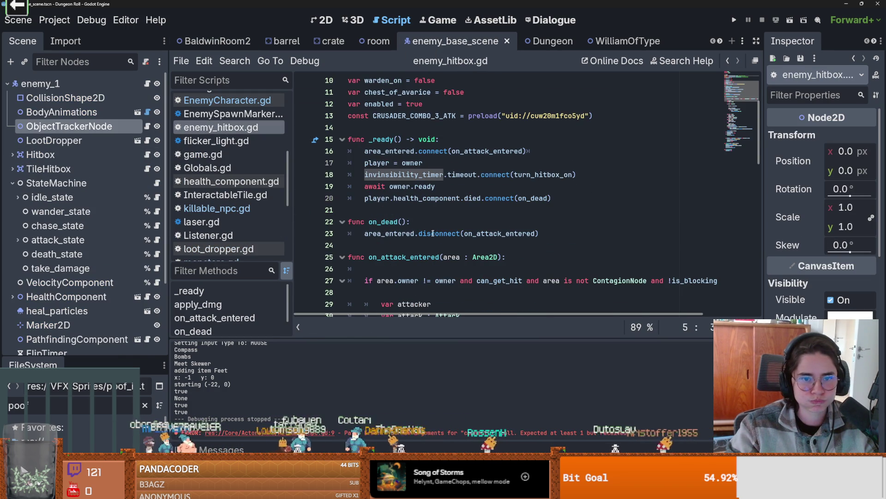
click(404, 174)
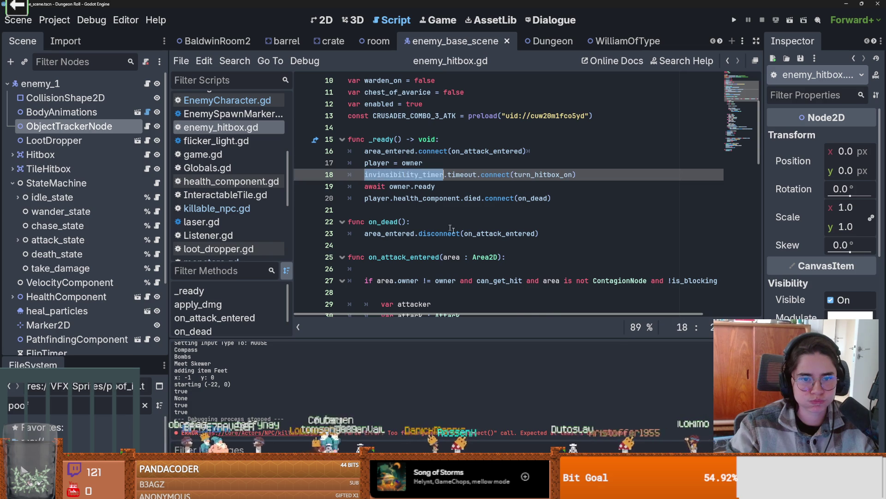
scroll(461, 234, down, 3)
double_click(461, 151)
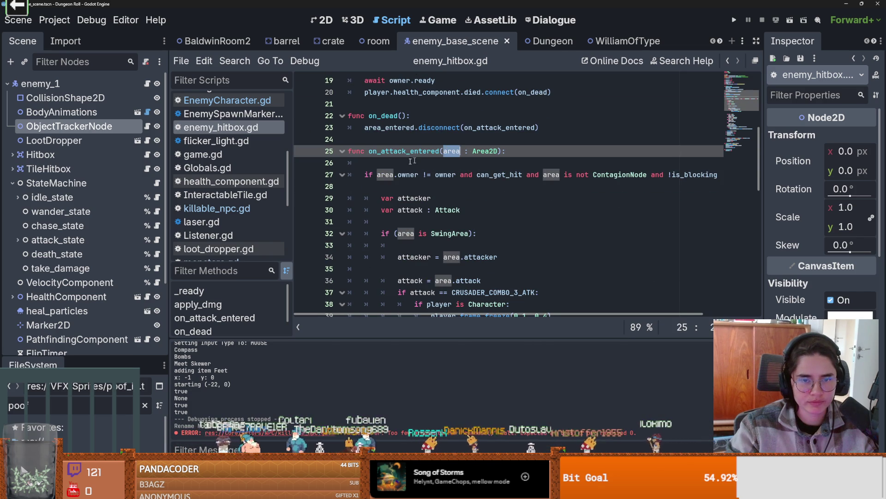
scroll(466, 213, down, 1)
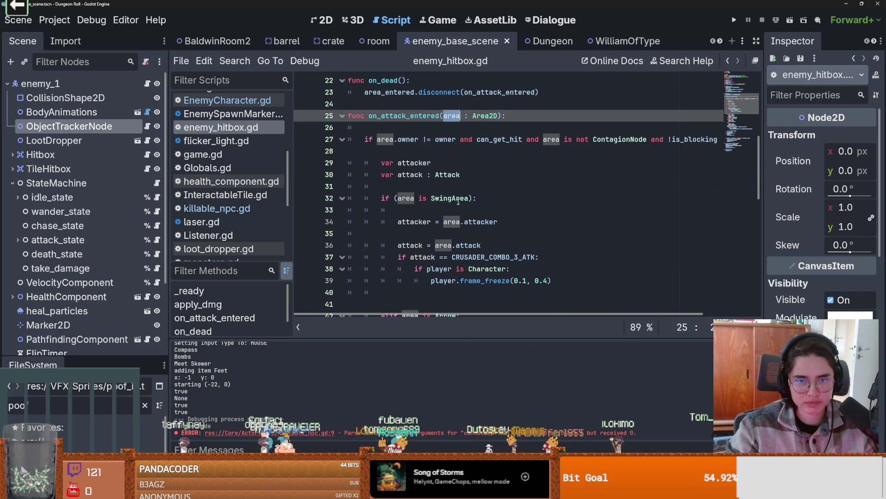
scroll(496, 229, down, 8)
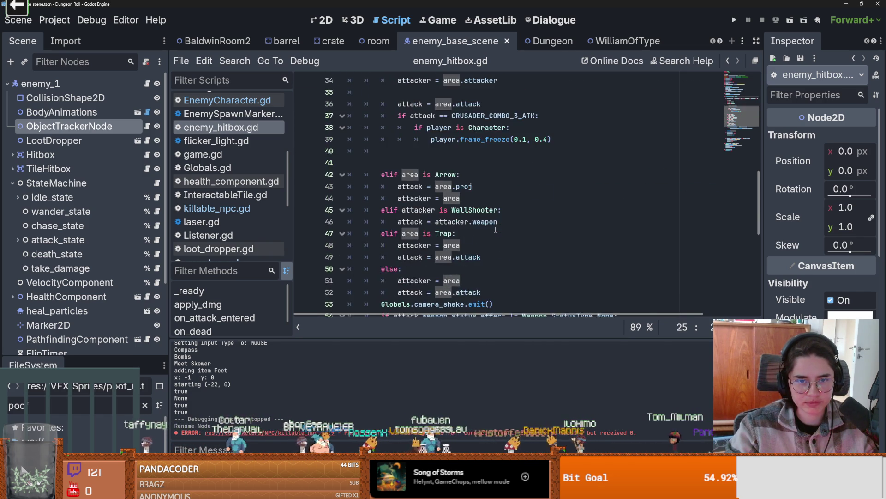
double_click(399, 222)
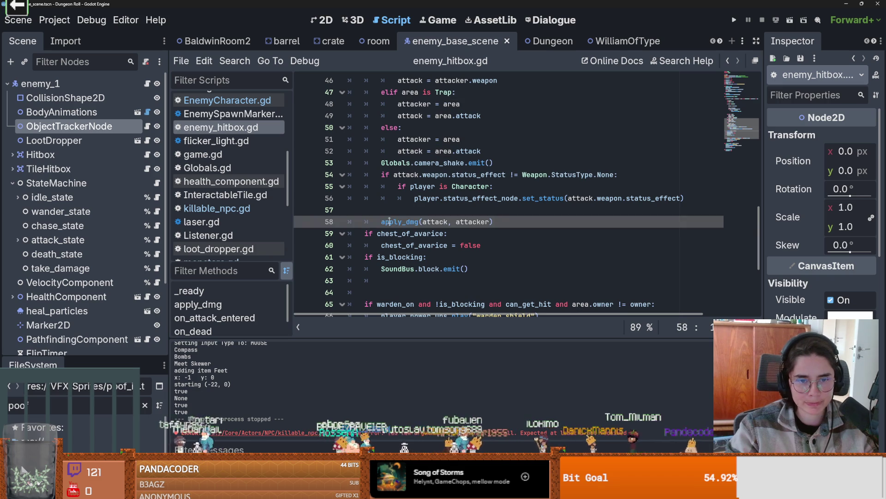
scroll(481, 238, down, 2)
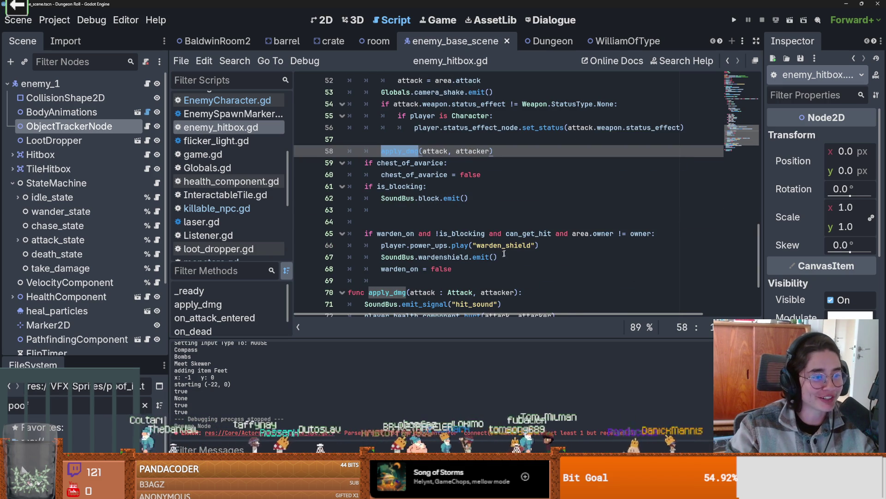
scroll(489, 237, down, 1)
scroll(484, 240, down, 1)
scroll(484, 239, up, 1)
scroll(484, 240, down, 2)
scroll(484, 241, up, 1)
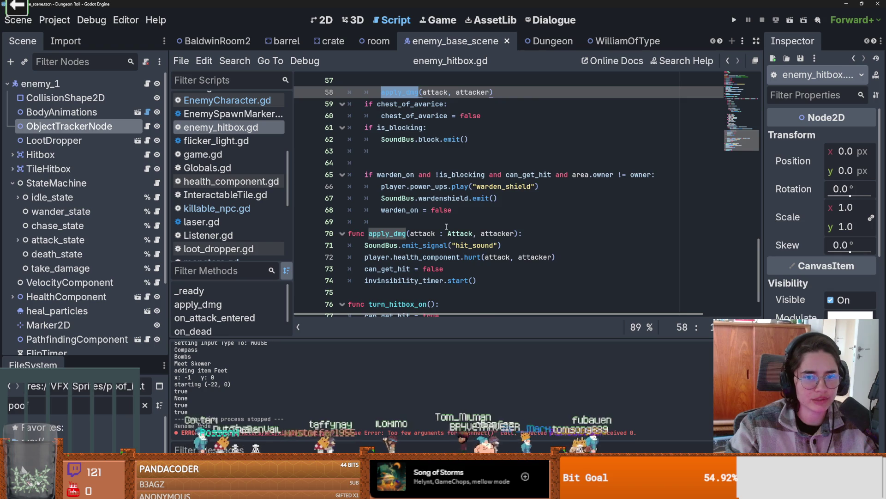
scroll(450, 225, up, 2)
Select the four body lines 71–74 of the apply_dmg function.
click(470, 211)
scroll(449, 234, up, 2)
click(416, 234)
scroll(406, 217, down, 5)
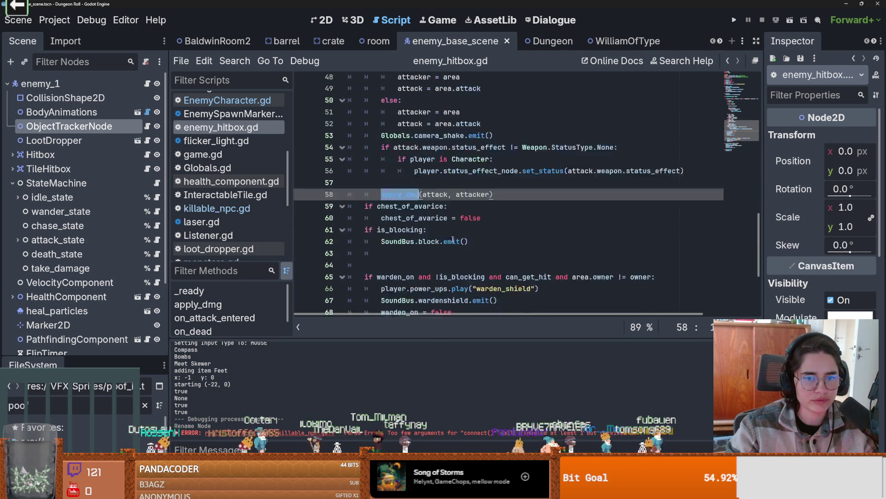
double_click(395, 198)
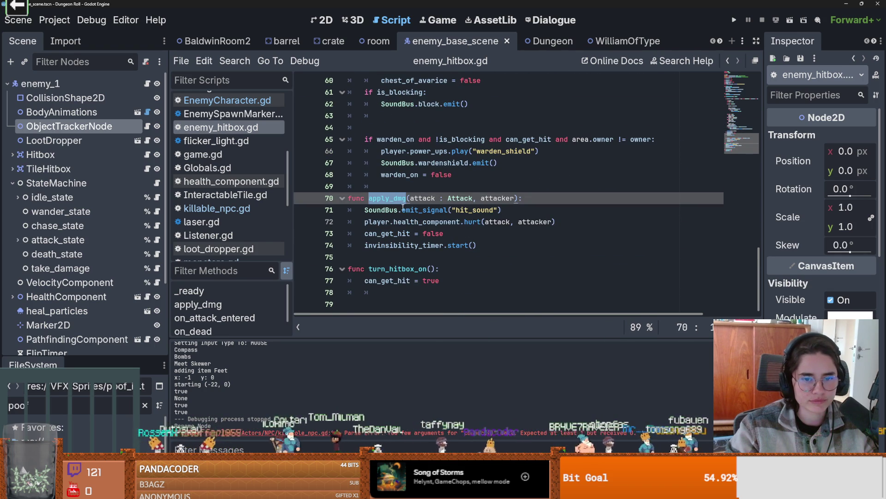
drag(403, 207, 364, 209)
drag(478, 245, 365, 209)
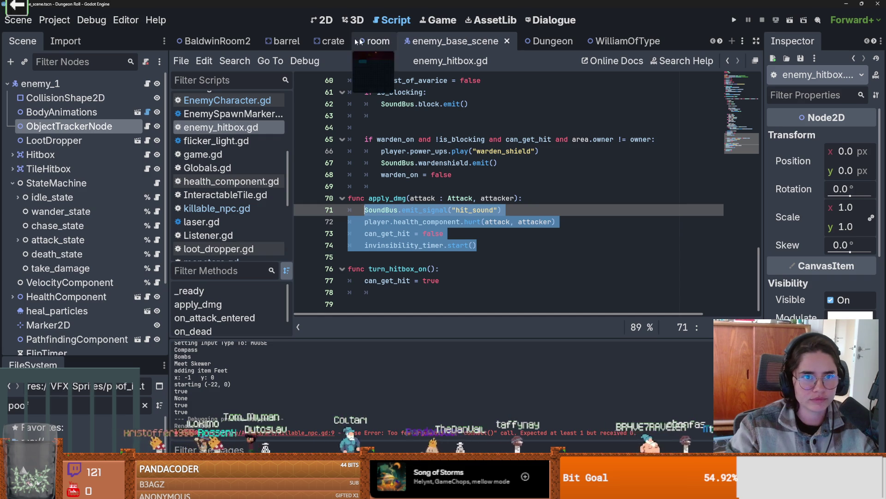
Paste the copied apply_dmg lines over pass in killable_npc.gd's on_enemy_hit.
click(215, 40)
click(147, 211)
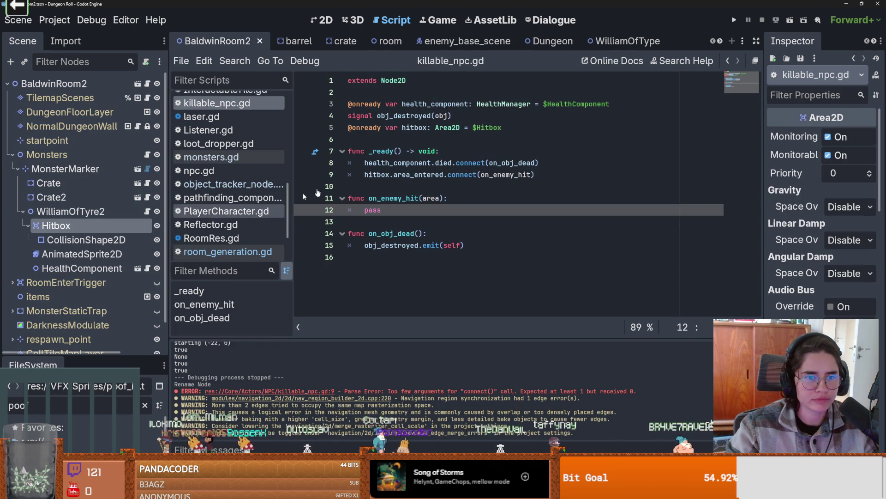
double_click(372, 211)
text(SoundBus.emit_signal("hit_sound") 	player.health_component.hurt(attack, attacker) 	can_get_hit = false 	invinsibility_timer.start())
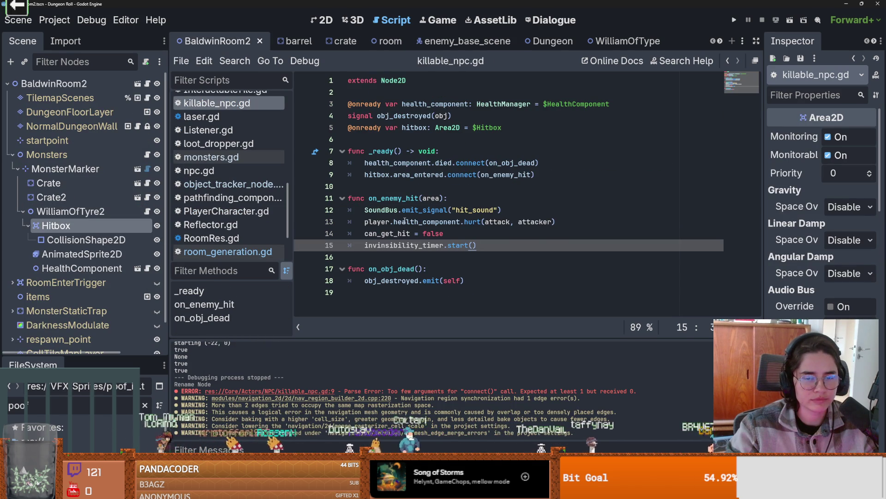
Drop the player. prefix and can_get_hit/timer lines, then check hurt's parameters in health_component.gd.
shift+click(383, 222)
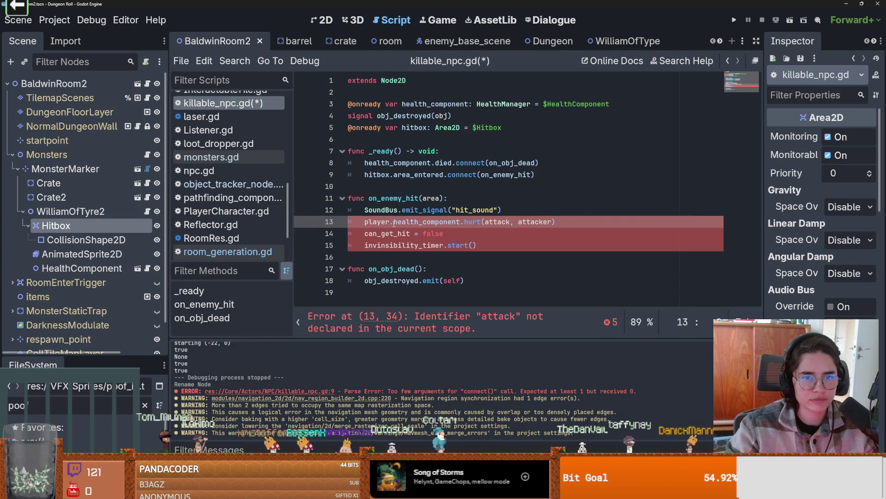
drag(394, 222, 365, 221)
key(BackSpace)
double_click(387, 234)
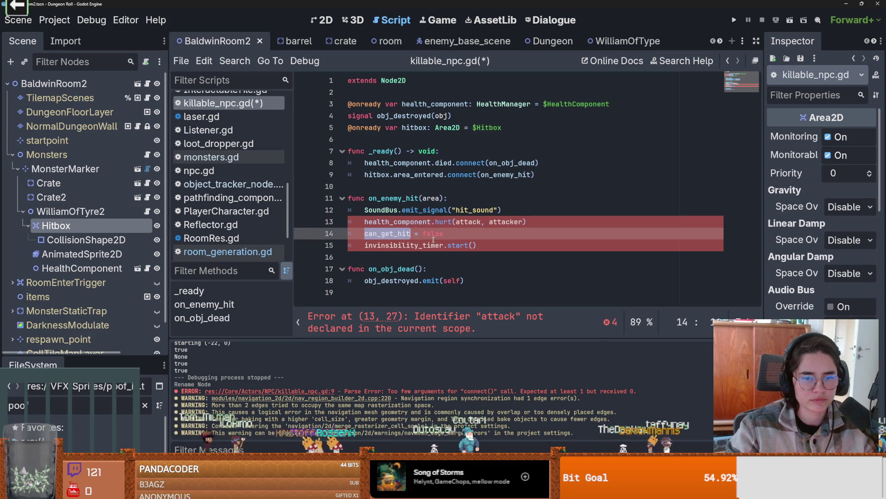
key(shift+Down)
key(shift+End)
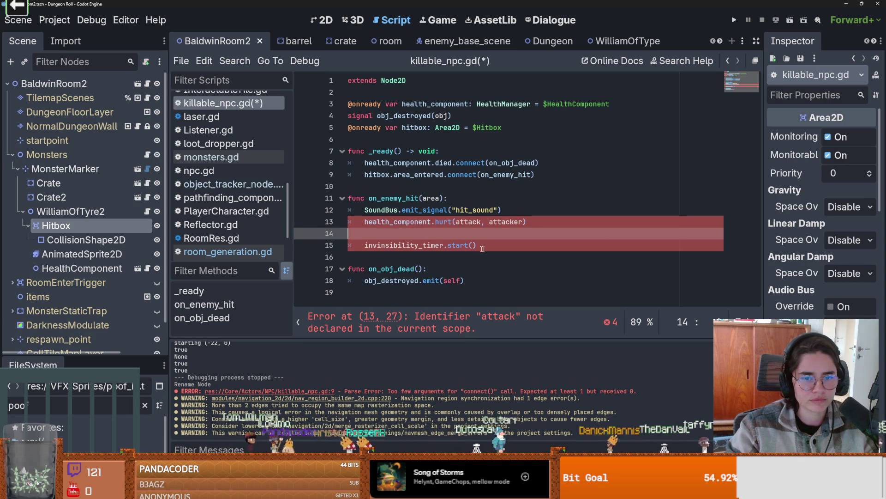
key(BackSpace)
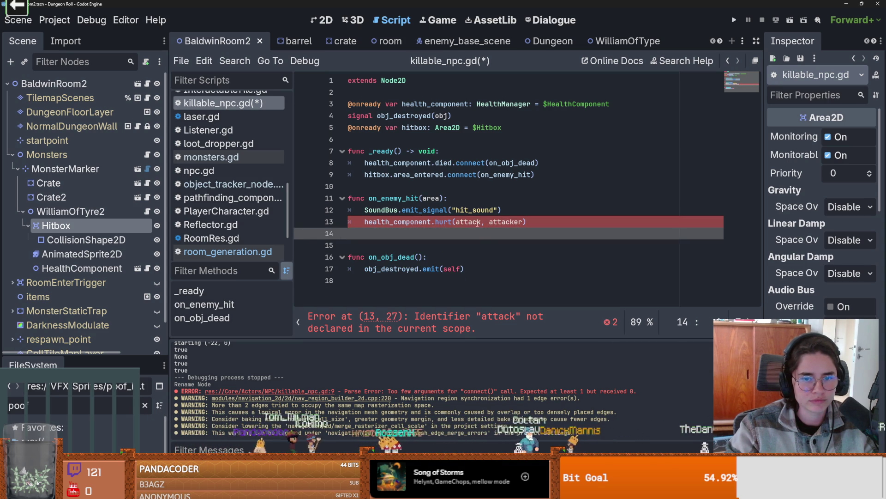
double_click(478, 222)
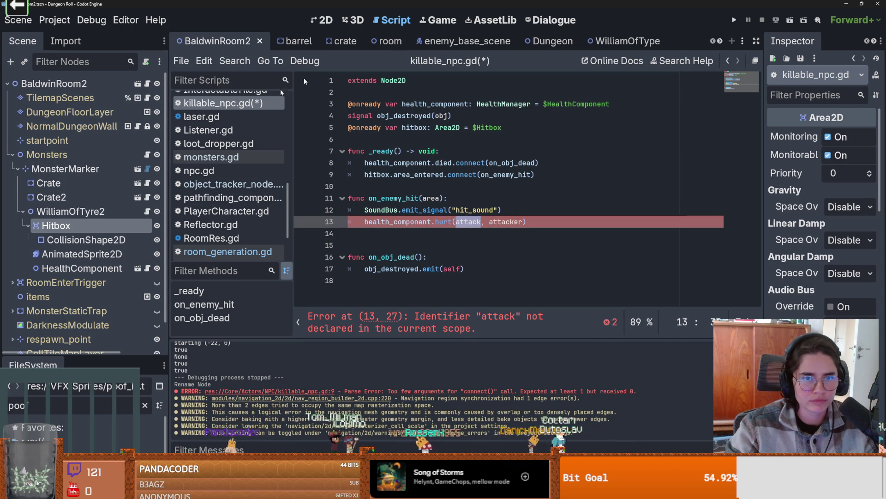
ctrl+click(383, 160)
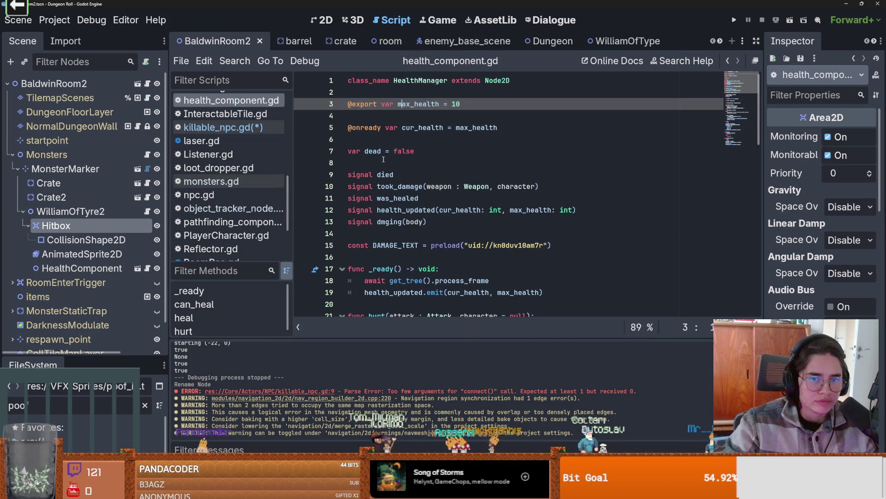
Check hurt's attack parameter in health_component.gd, then go back via killable_npc.gd to enemy_base_scene.
scroll(383, 159, down, 4)
double_click(396, 174)
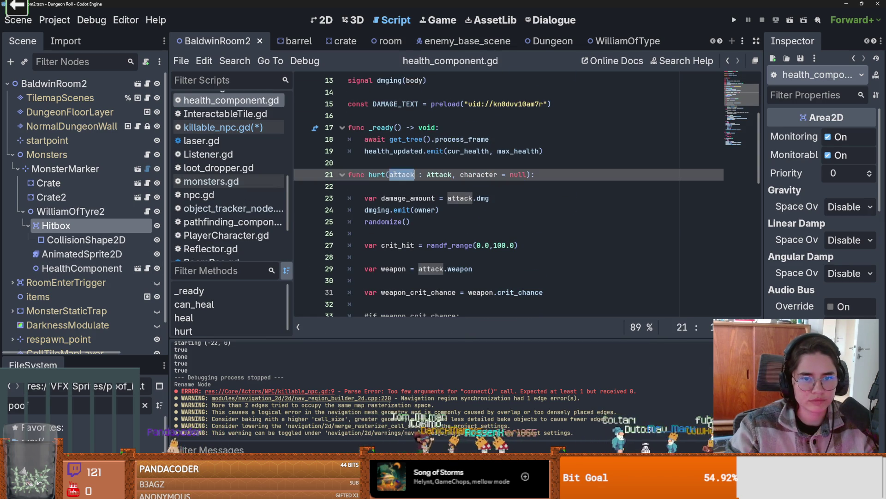
scroll(436, 237, down, 4)
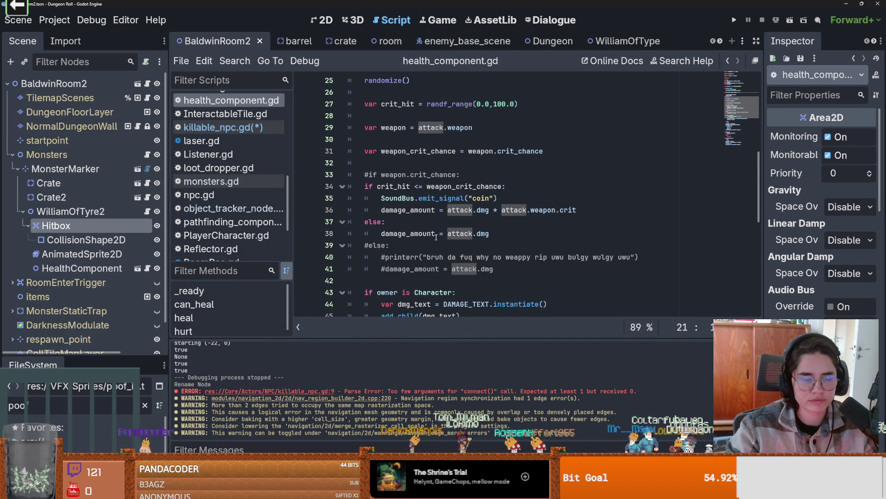
scroll(436, 237, up, 3)
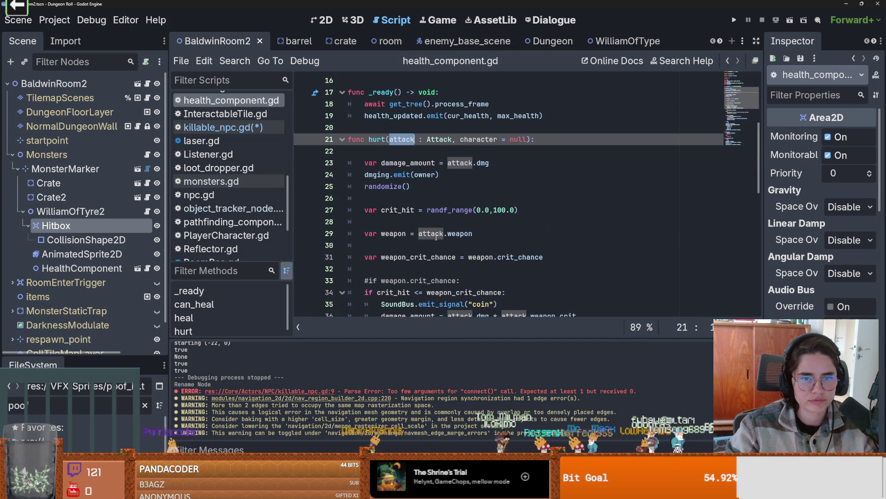
scroll(400, 226, down, 1)
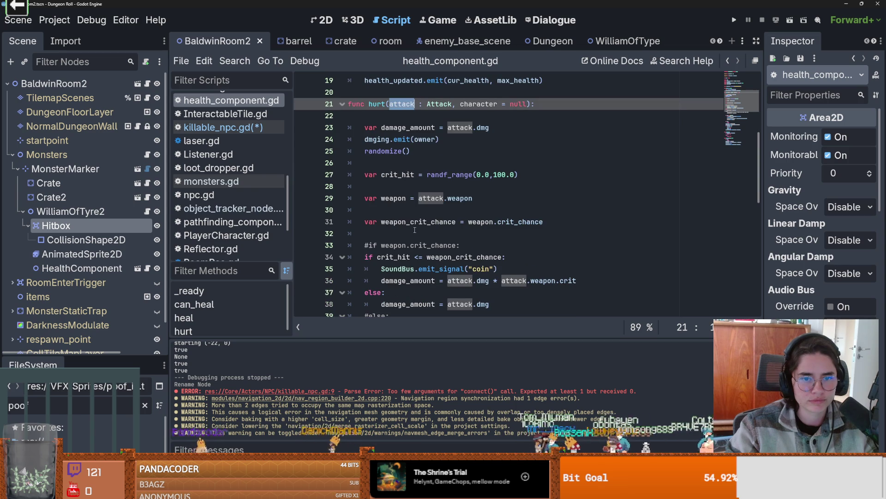
click(147, 211)
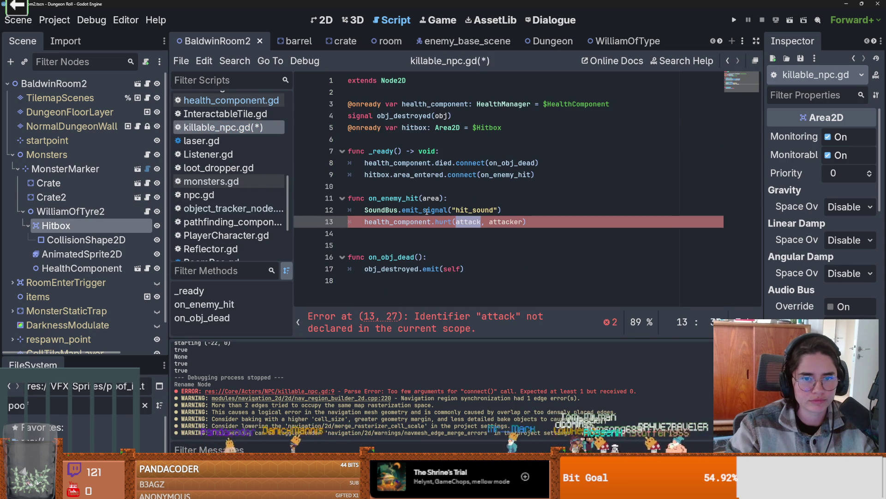
click(485, 41)
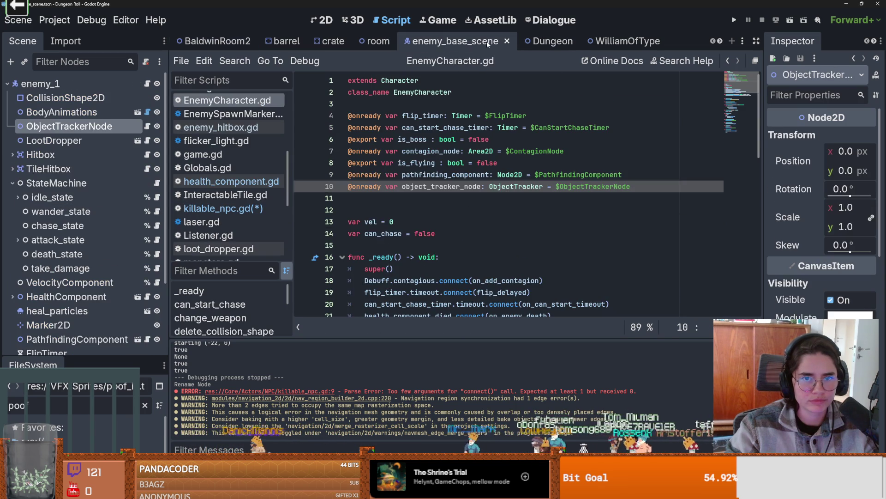
In enemy_hitbox.gd, select and copy the attacker and attack assignment lines 34–36.
scroll(416, 208, down, 9)
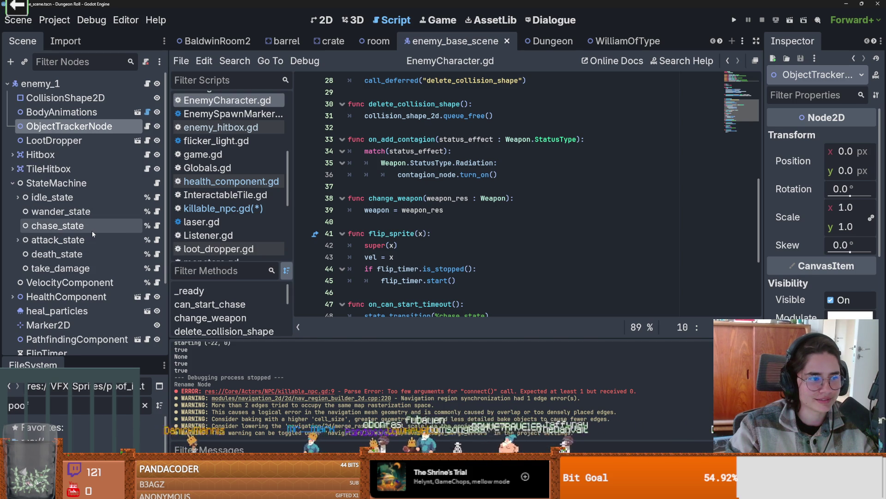
scroll(110, 231, down, 2)
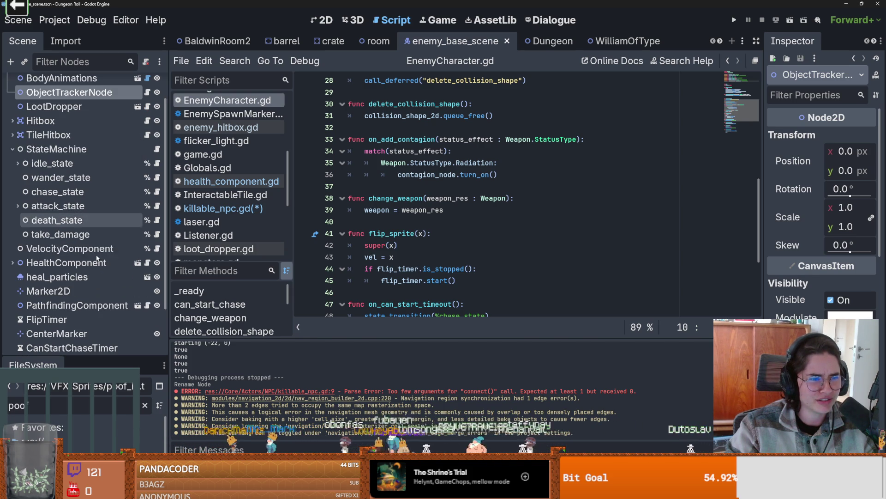
scroll(110, 222, up, 2)
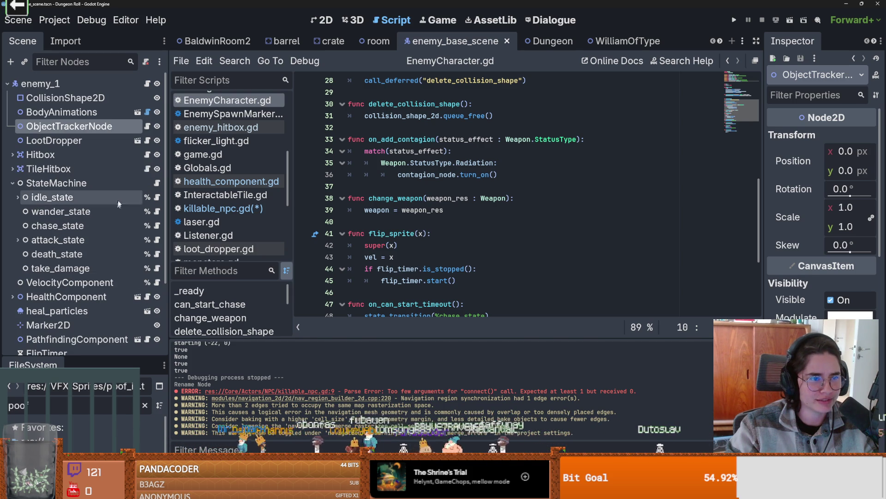
click(147, 155)
click(447, 261)
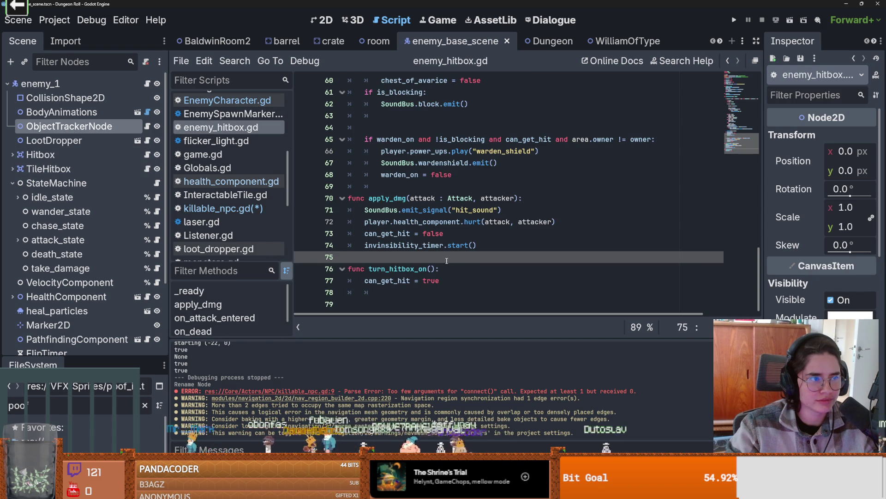
scroll(446, 260, up, 8)
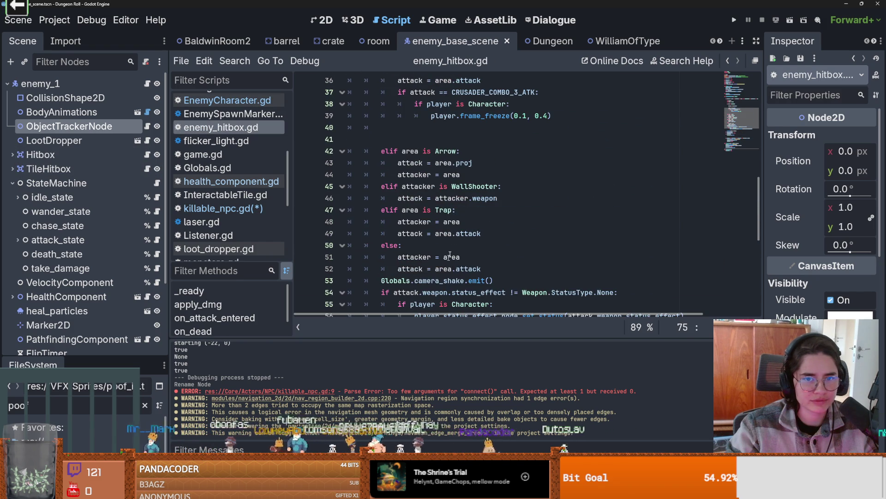
scroll(448, 210, up, 3)
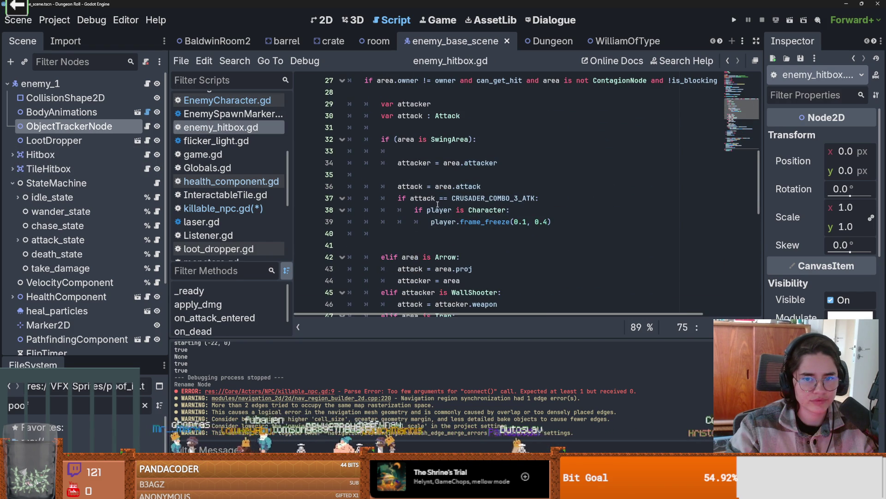
scroll(436, 238, up, 1)
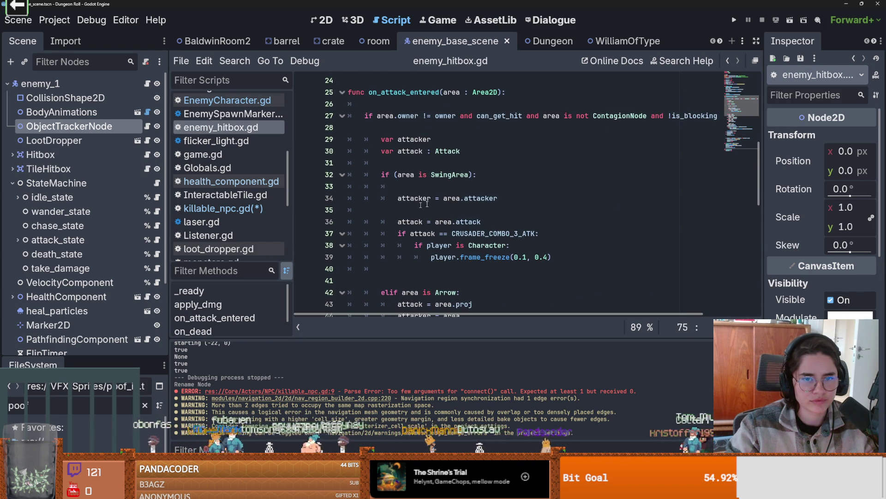
scroll(427, 226, down, 1)
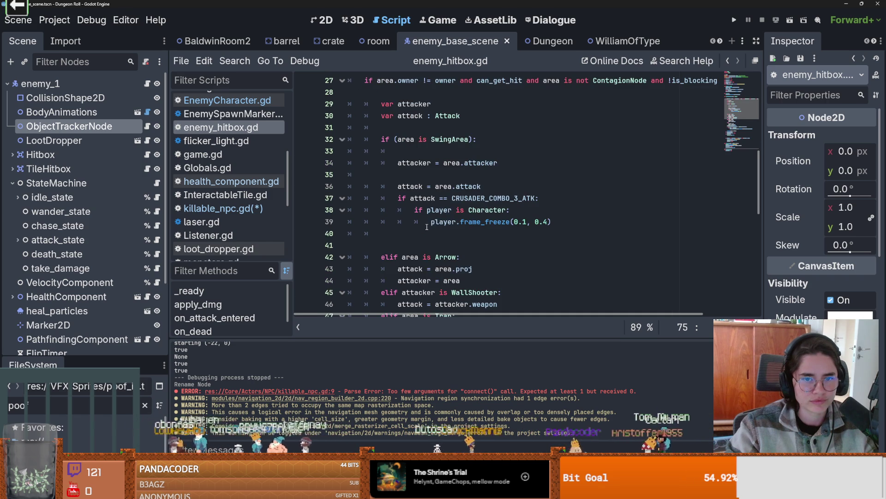
mouse_move(497, 183)
mouse_down()
mouse_move(416, 185)
mouse_move(385, 163)
mouse_up()
key(ctrl+c)
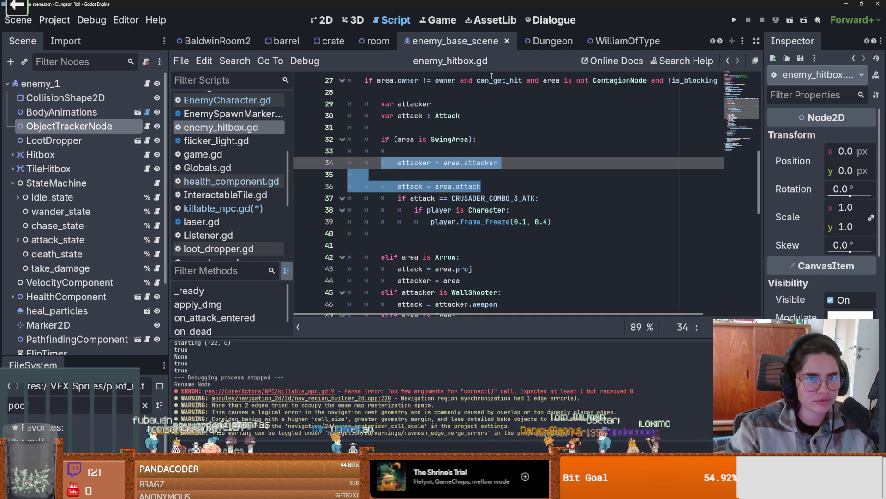
Go through the WilliamOfType scene to killable_npc.gd in BaldwinRoom2.
click(578, 46)
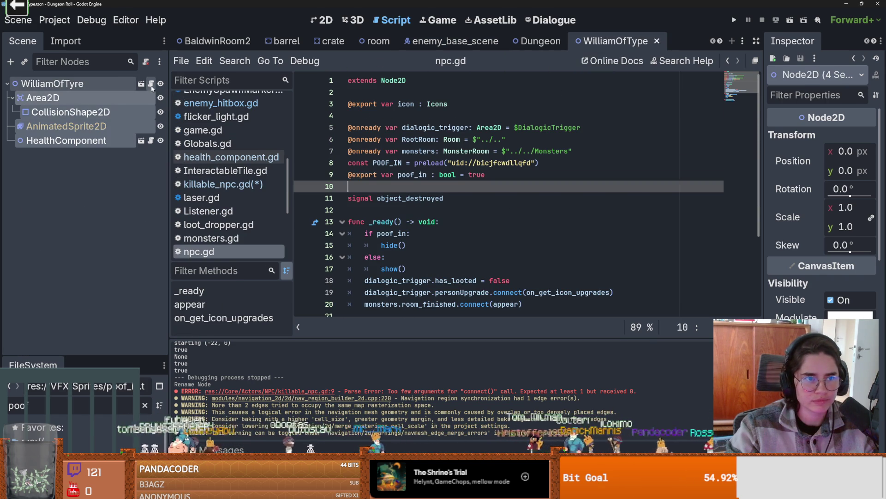
scroll(369, 199, down, 3)
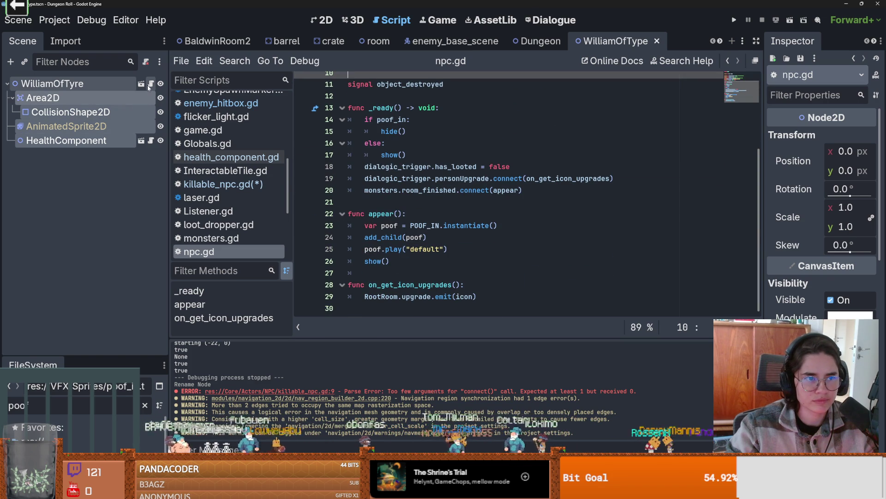
click(217, 41)
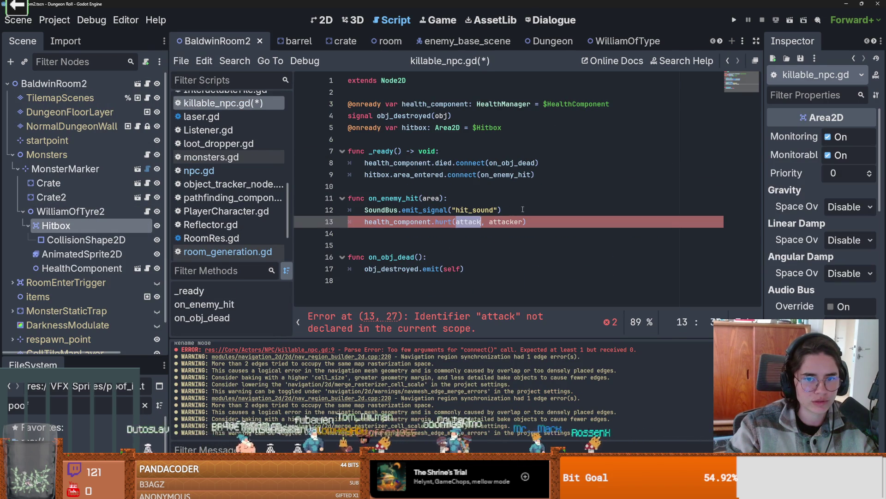
Paste the attacker and attack lines into on_enemy_hit and fix their indentation.
click(450, 198)
key(ctrl+v)
click(377, 213)
key(shift+Tab)
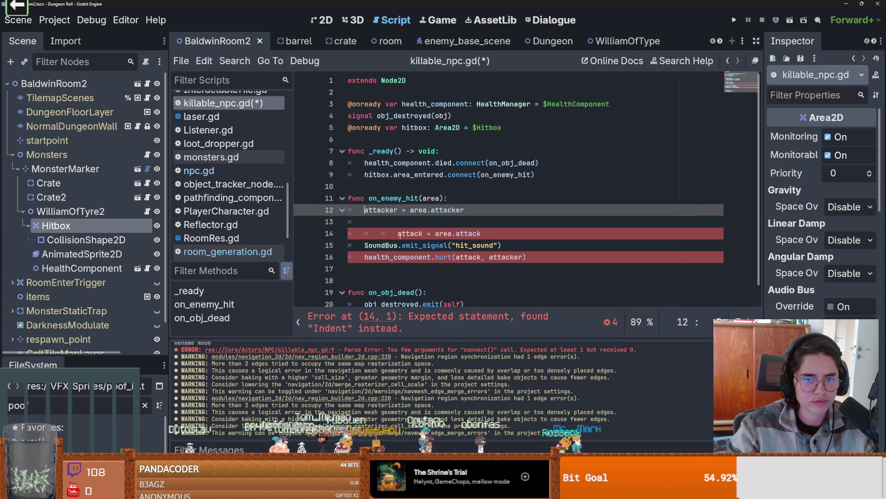
click(396, 233)
key(shift+Tab)
key(shift+Tab)
Prefix both lines with var and delete the blank line between them.
click(394, 221)
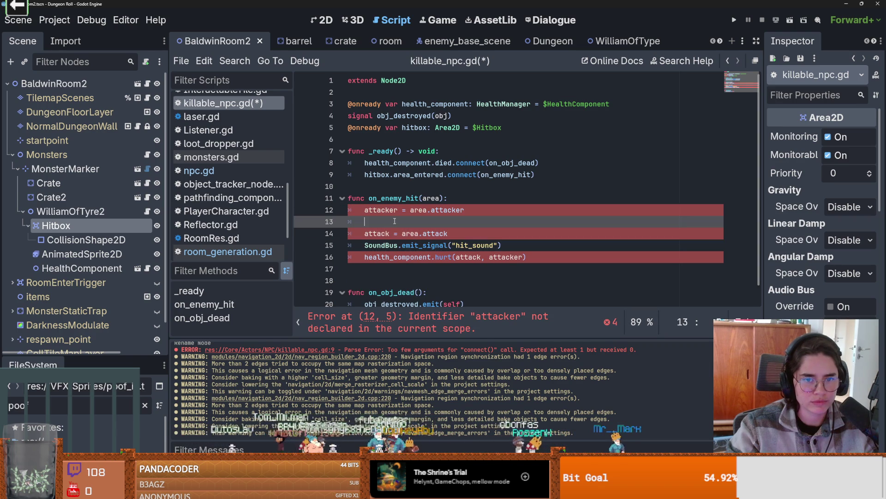
click(364, 210)
text(var)
key(Escape)
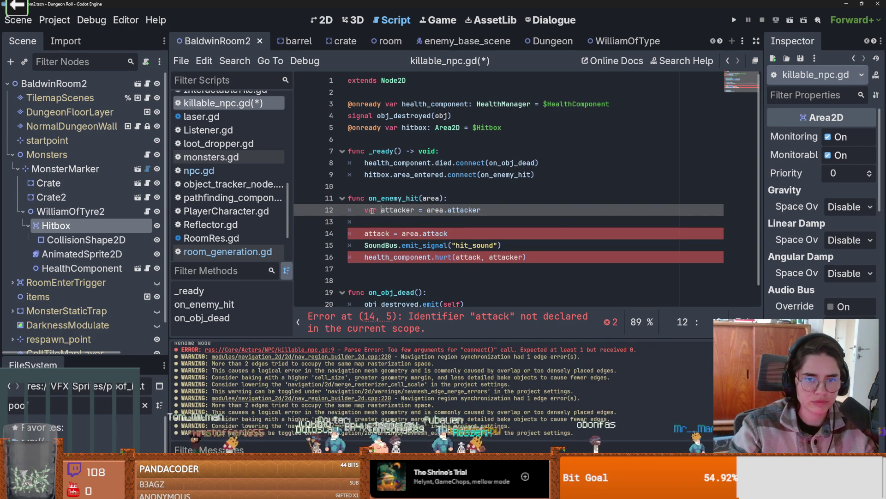
click(363, 234)
text(var)
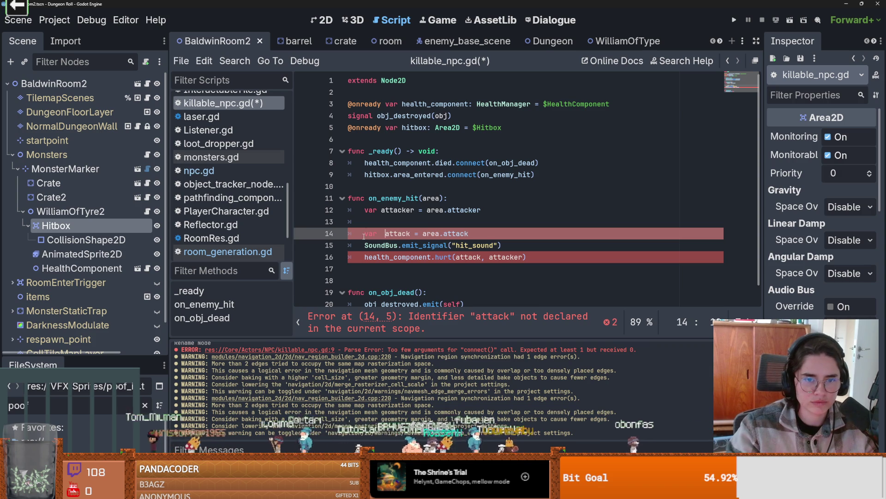
click(398, 226)
key(BackSpace)
key(BackSpace)
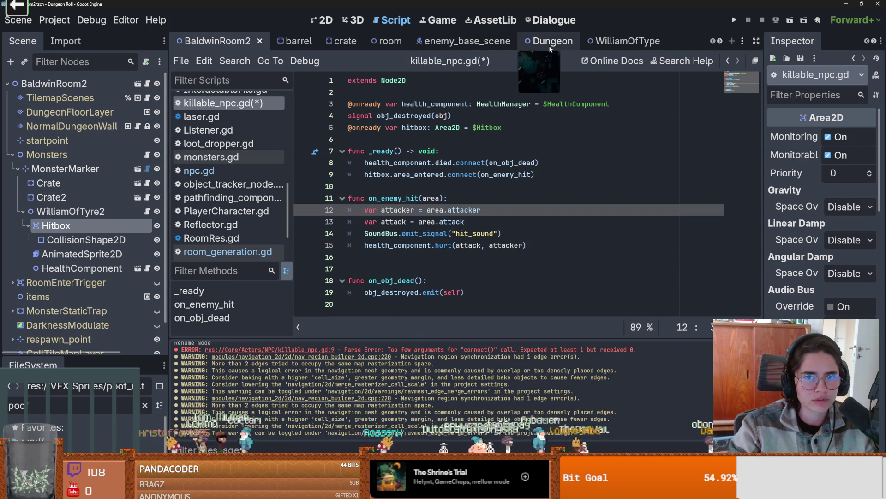
click(457, 41)
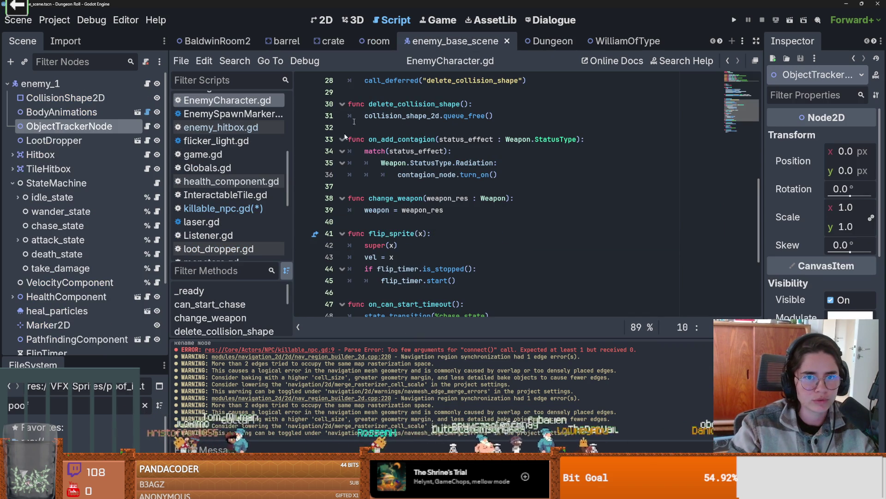
Open the enemy Hitbox's enemy_hitbox.gd script and scroll through it.
click(147, 154)
click(429, 175)
scroll(439, 207, down, 5)
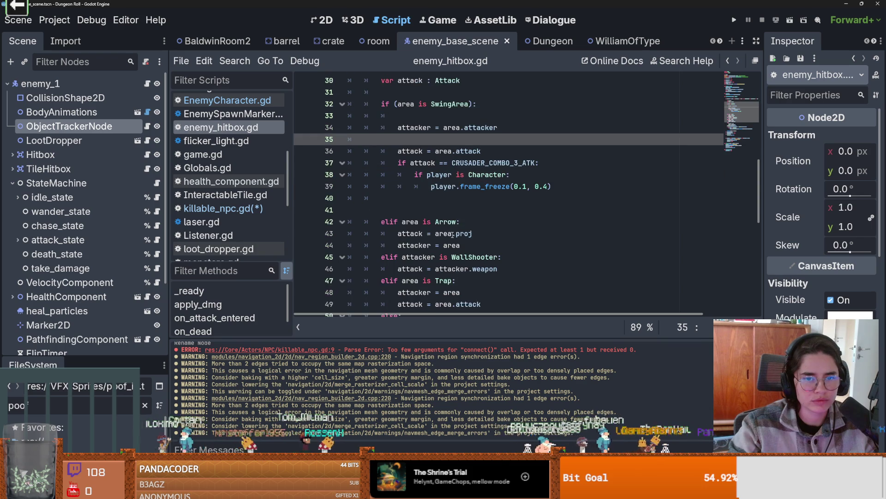
scroll(454, 238, up, 10)
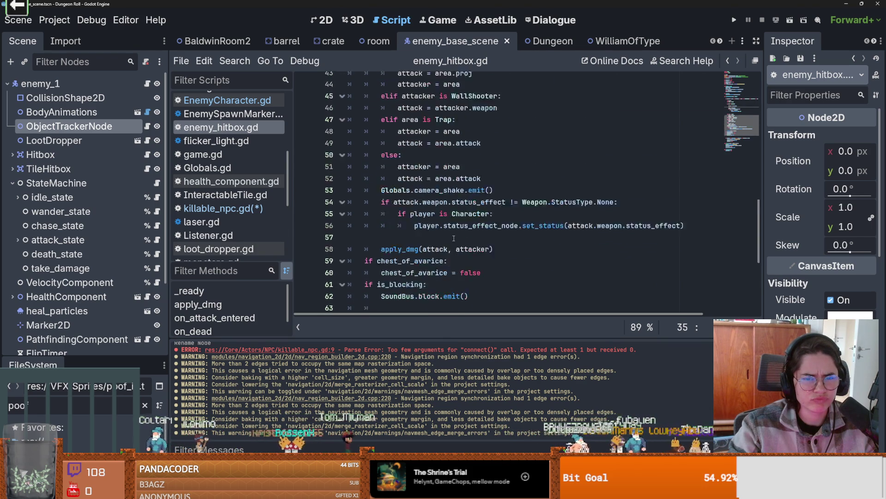
scroll(454, 238, up, 6)
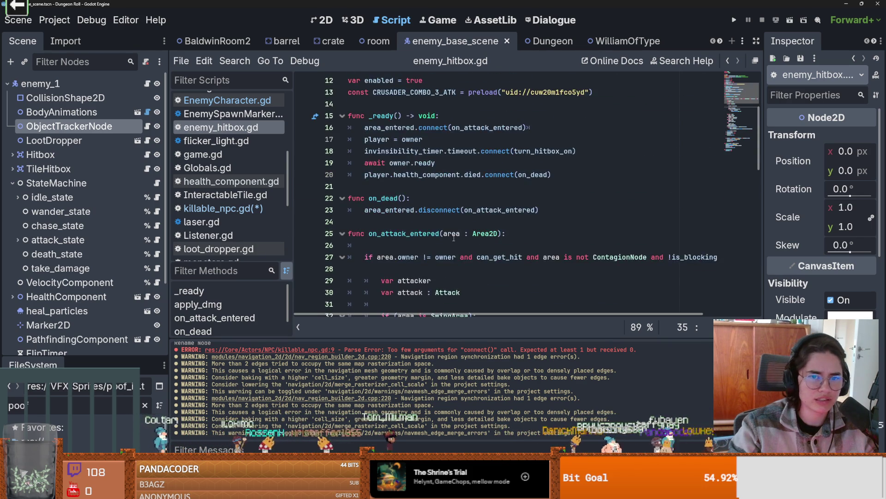
scroll(454, 238, up, 1)
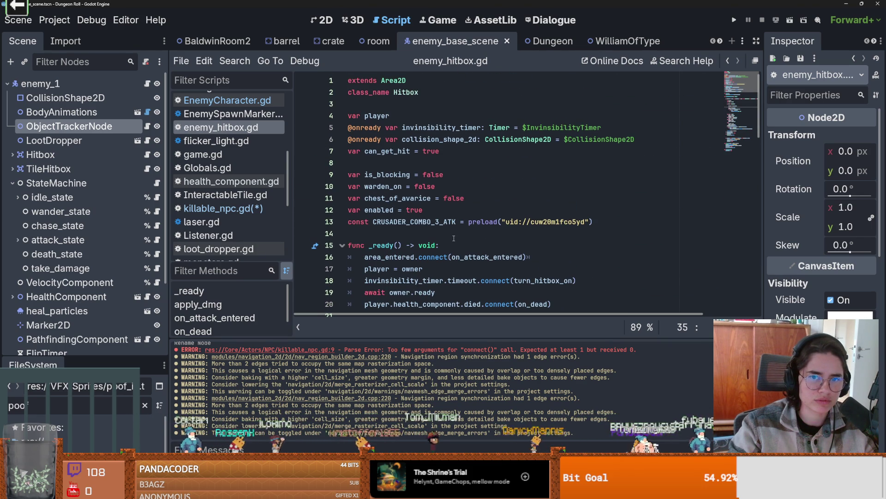
scroll(454, 238, down, 1)
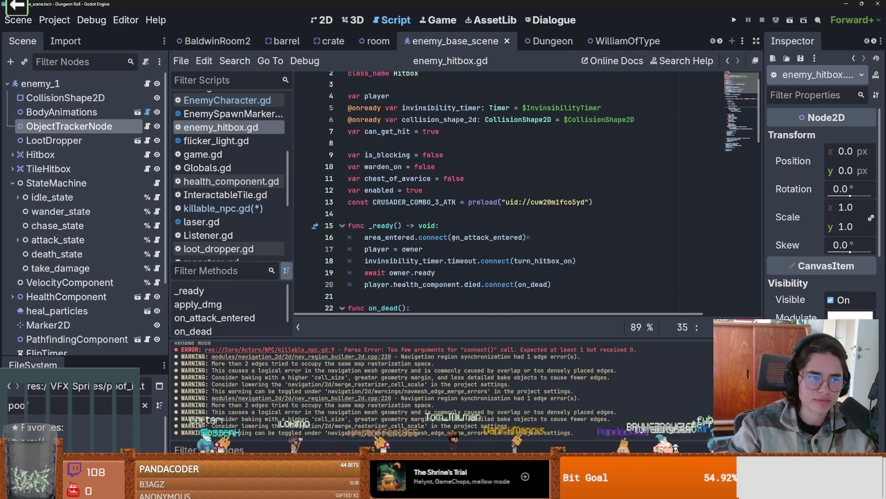
Collapse StateMachine and expand Hitbox to show CollisionShape2D and InvisibilityTimer.
click(13, 183)
click(12, 154)
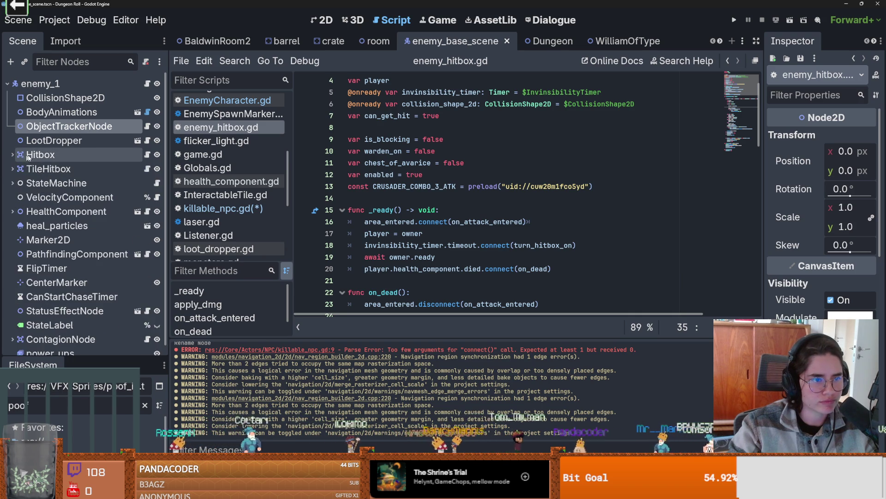
click(217, 41)
right_click(51, 225)
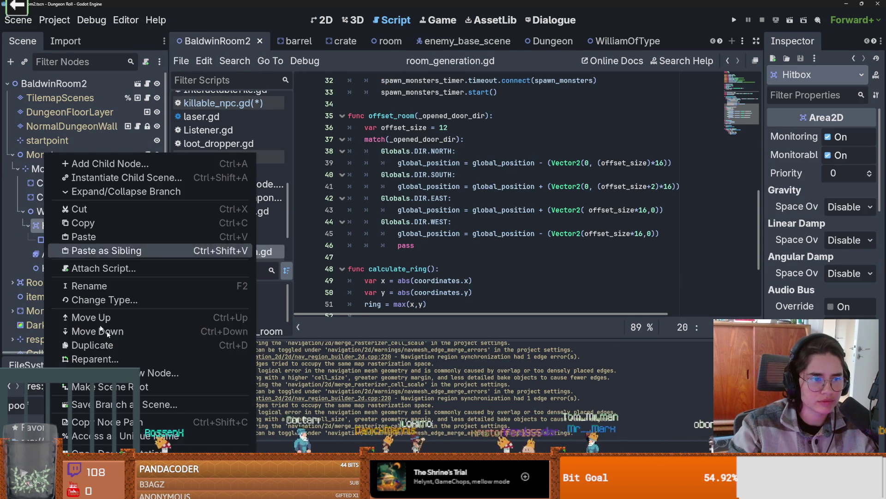
click(97, 452)
right_click(61, 225)
click(168, 434)
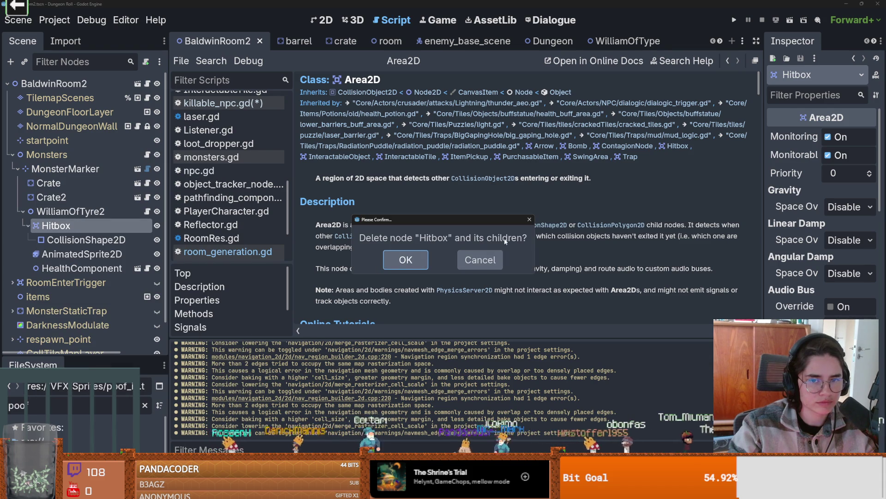
click(529, 220)
click(96, 210)
click(147, 211)
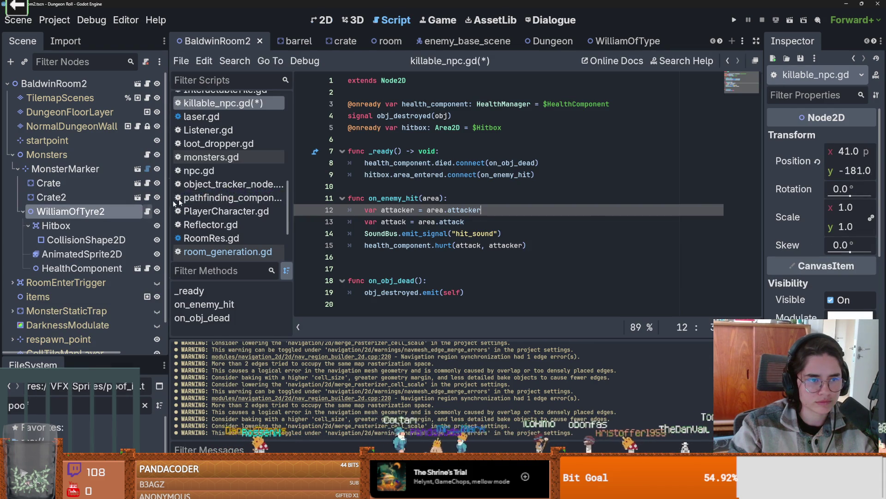
right_click(72, 211)
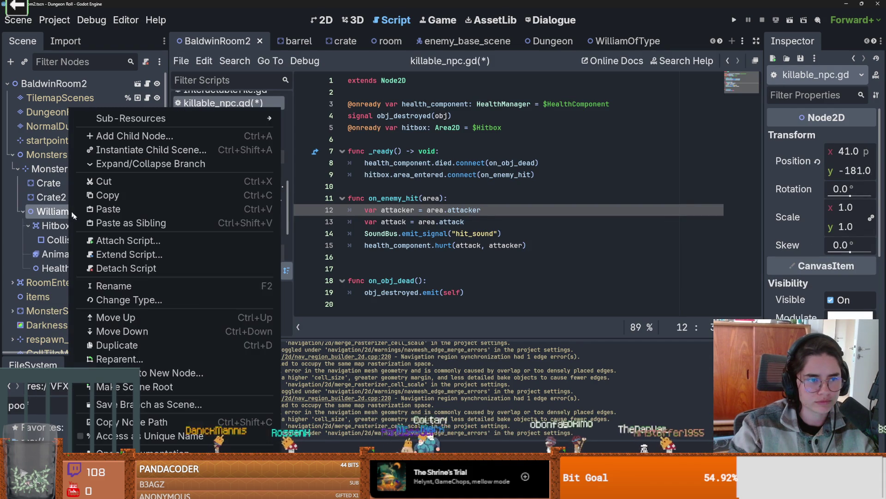
click(115, 209)
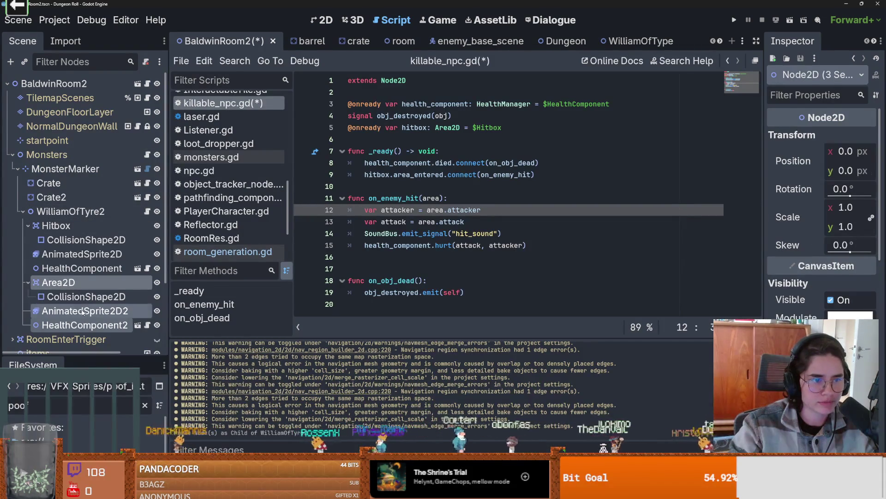
key(ctrl+z)
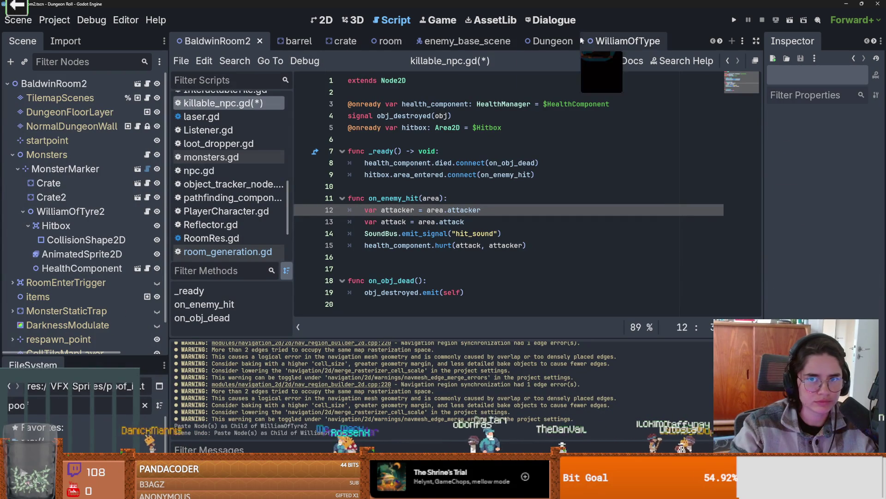
click(461, 40)
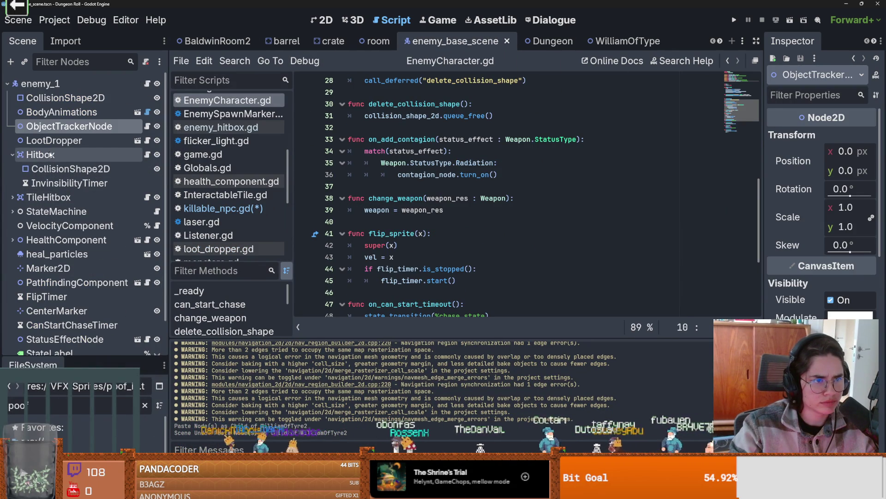
Copy the enemy's Hitbox, CollisionShape2D and InvisibilityTimer nodes.
click(40, 154)
shift+click(69, 183)
right_click(86, 152)
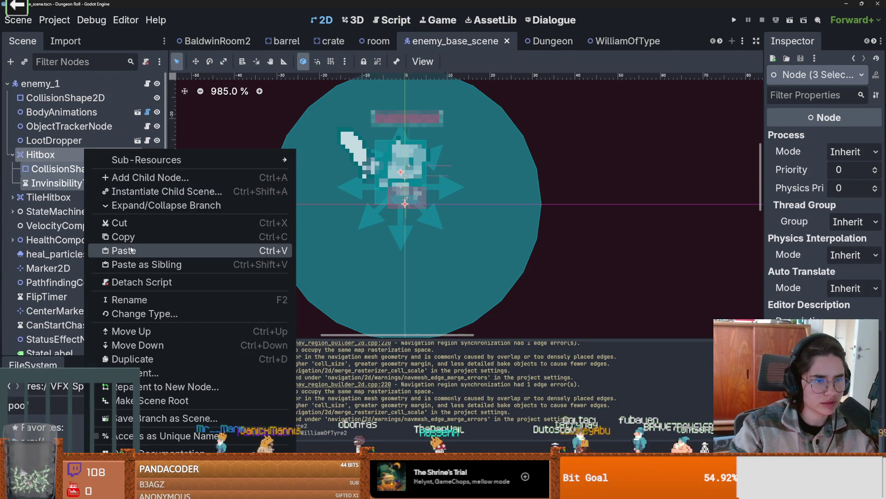
click(65, 161)
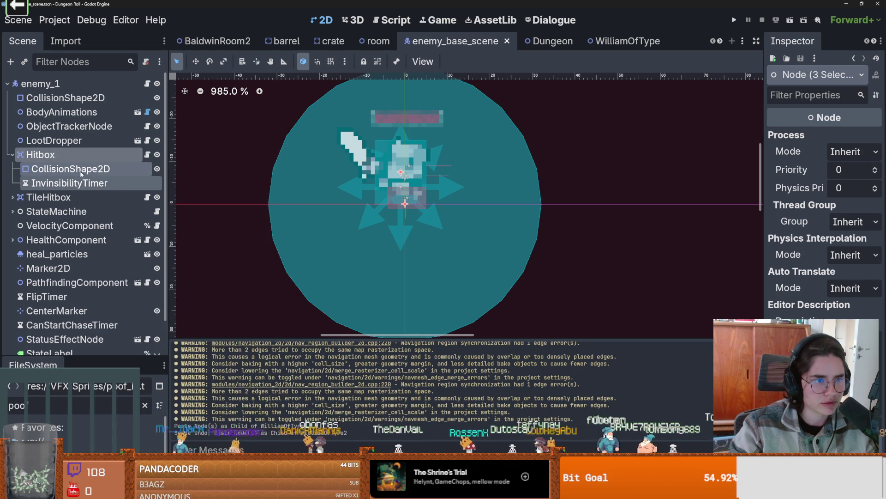
right_click(79, 155)
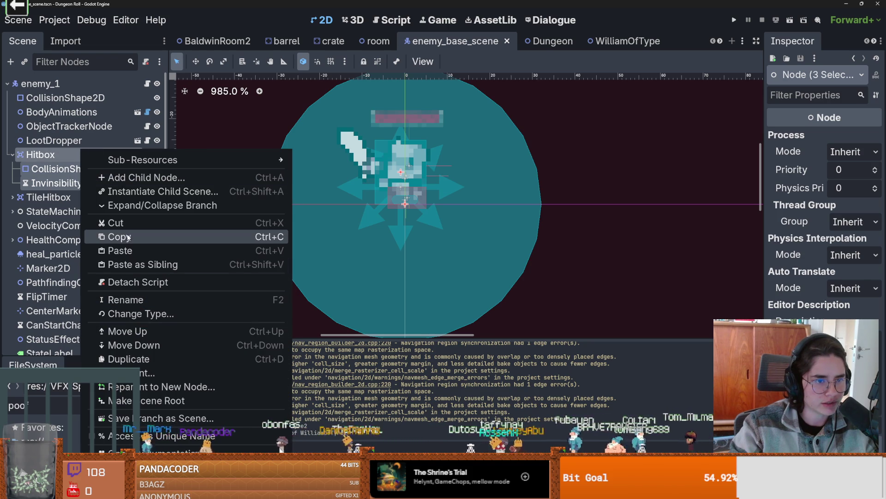
click(113, 237)
In BaldwinRoom2, open the NPC's killable_npc.gd and select the whole on_enemy_hit function.
click(217, 41)
click(65, 225)
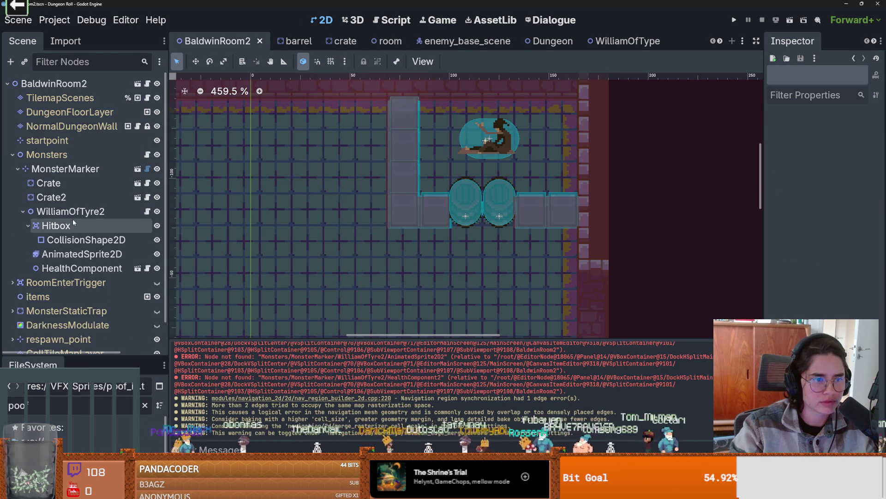
shift+click(76, 240)
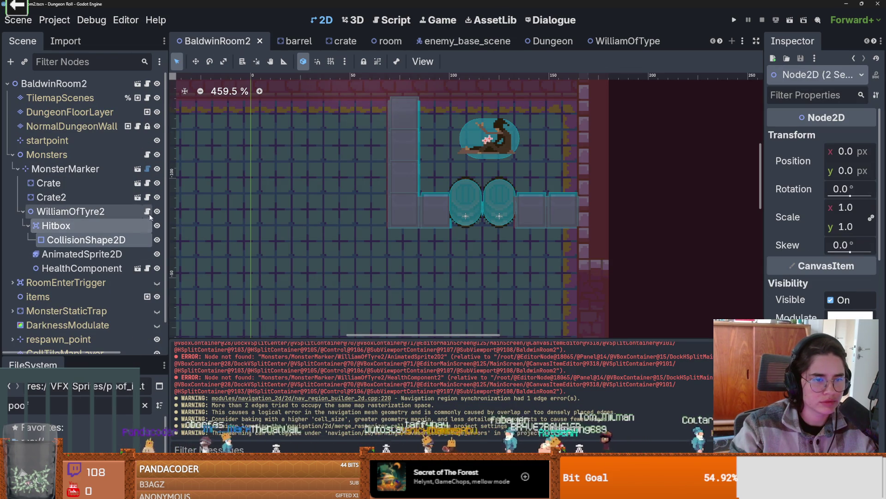
click(147, 211)
drag(554, 247, 348, 198)
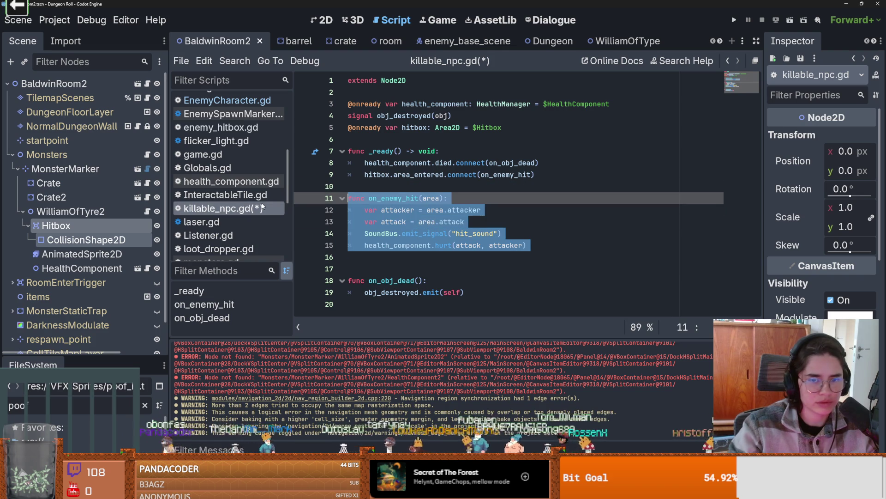
Comment out on_enemy_hit, the hitbox variable and the hitbox connection line in killable_npc.gd.
key(ctrl+k)
click(438, 127)
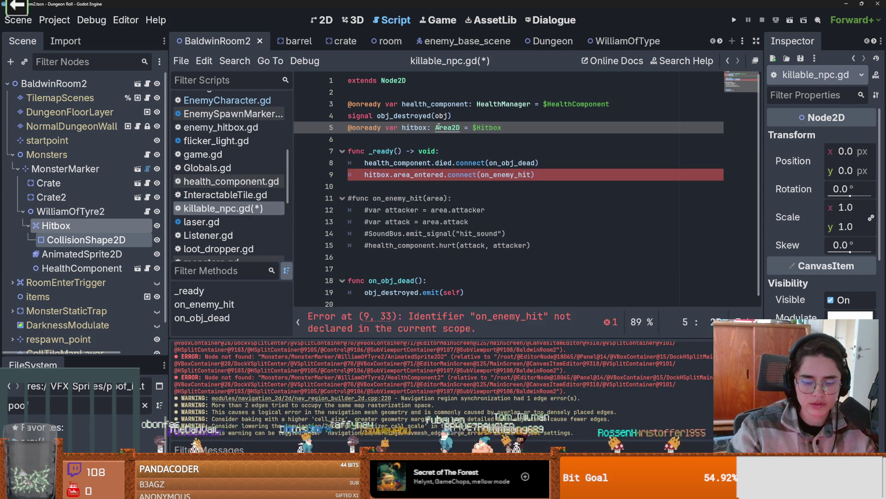
key(ctrl+k)
click(446, 175)
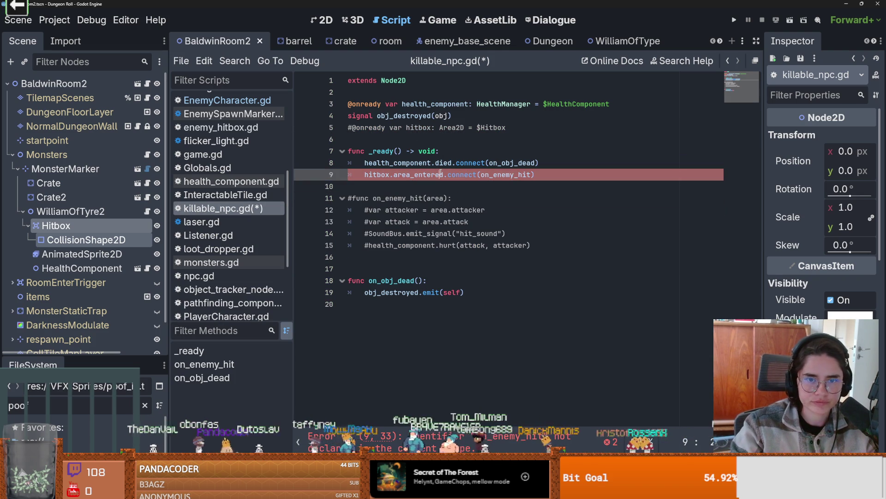
key(ctrl+k)
Delete WilliamOfTyre2's old Hitbox and paste the copied enemy Hitbox under it.
right_click(85, 227)
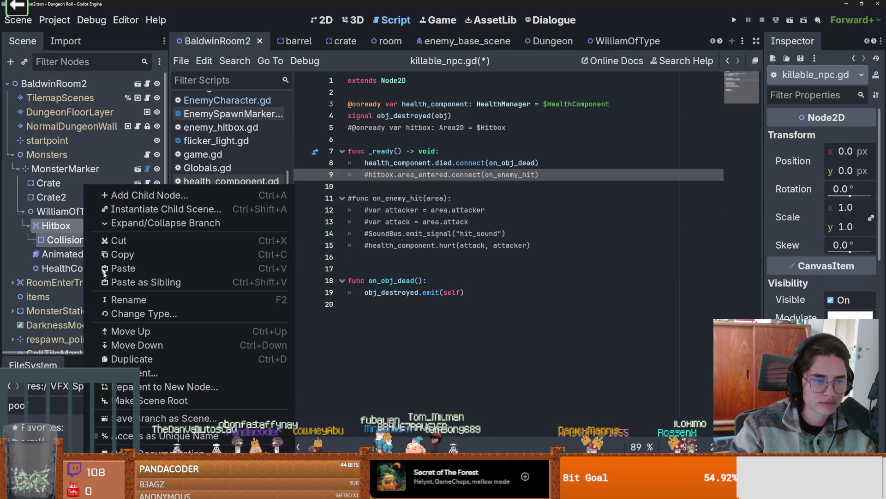
key(Delete)
key(Return)
right_click(101, 211)
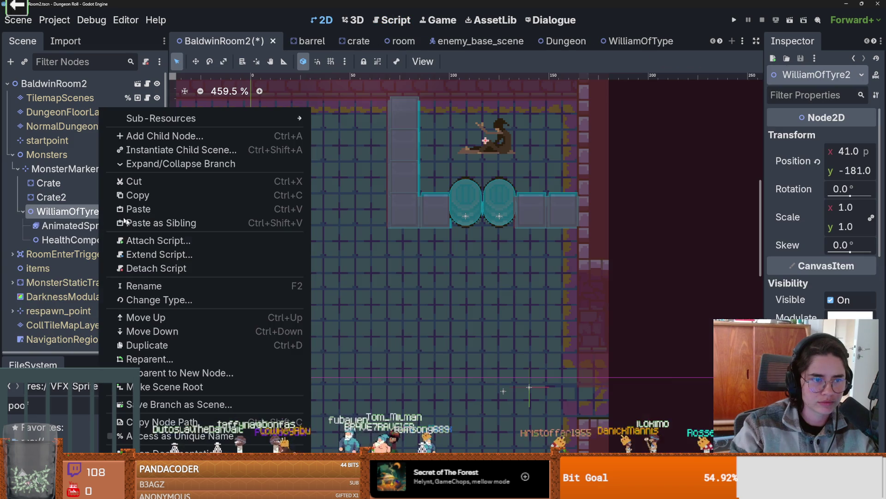
click(147, 209)
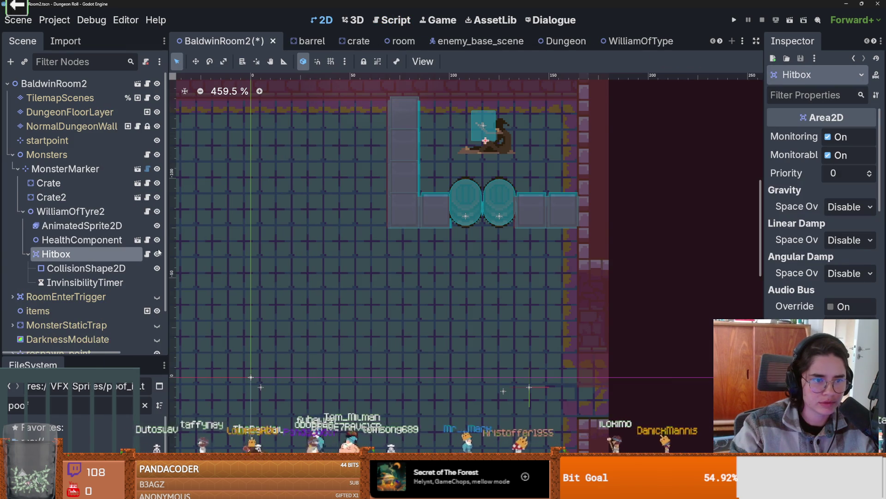
Open the new Hitbox's enemy_hitbox.gd script.
click(147, 254)
click(408, 234)
scroll(408, 234, down, 1)
scroll(470, 245, up, 2)
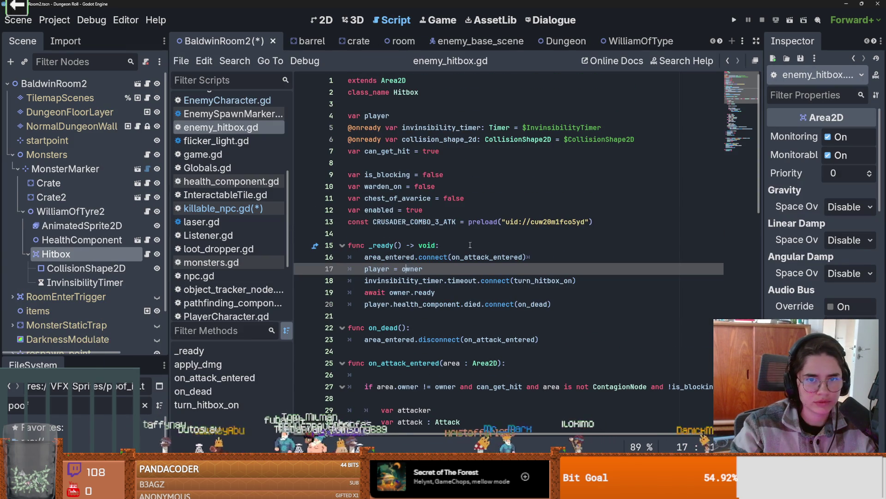
Review apply_dmg in enemy_hitbox.gd, checking where power_ups and health_component are used.
scroll(477, 263, down, 16)
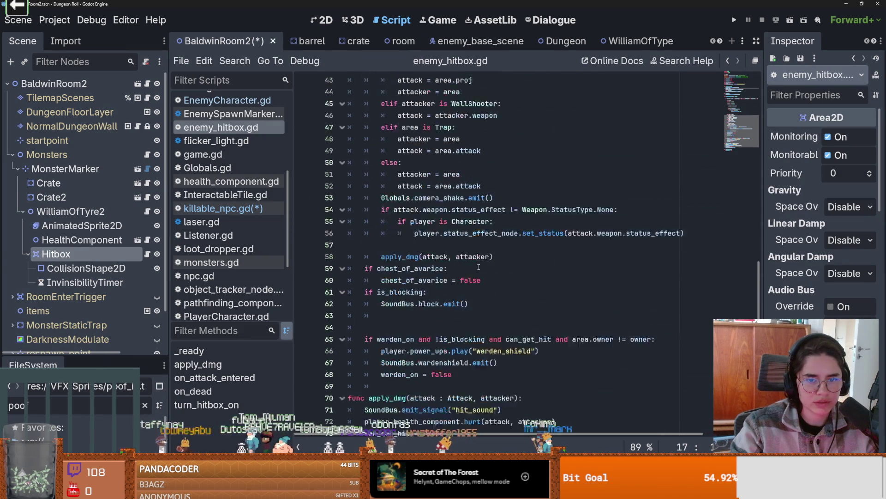
double_click(425, 272)
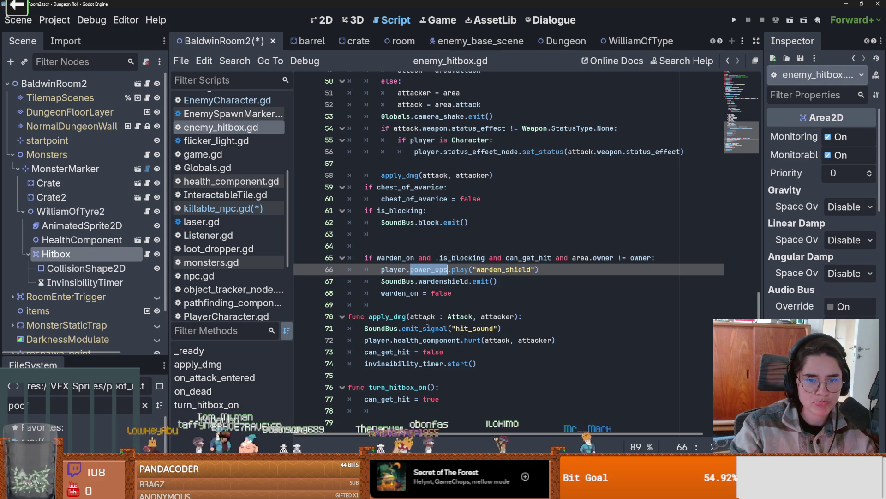
click(365, 328)
key(Down)
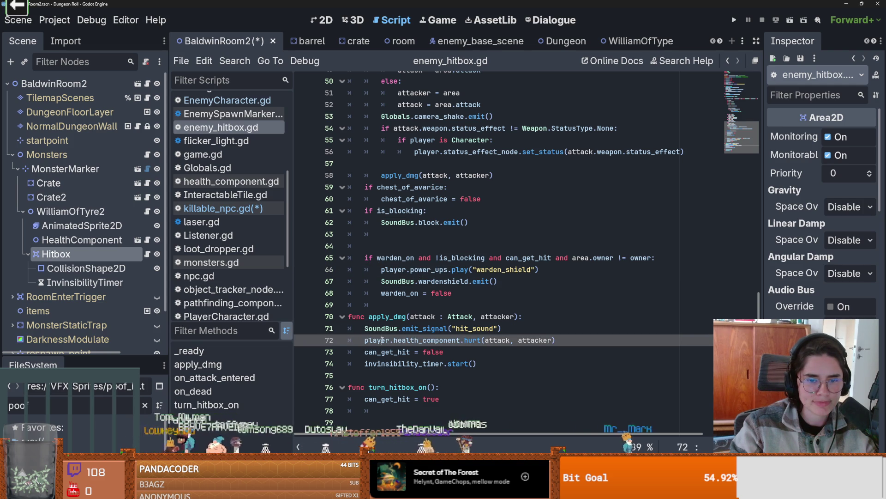
key(Up)
key(Up)
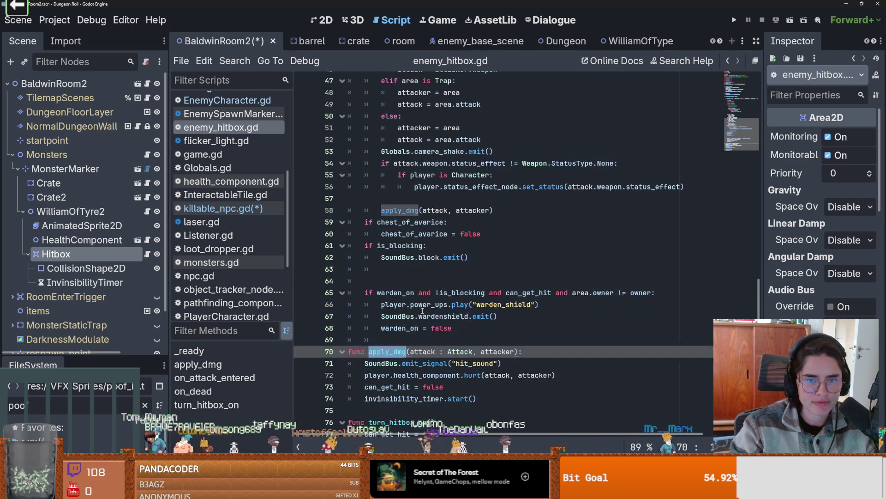
click(397, 341)
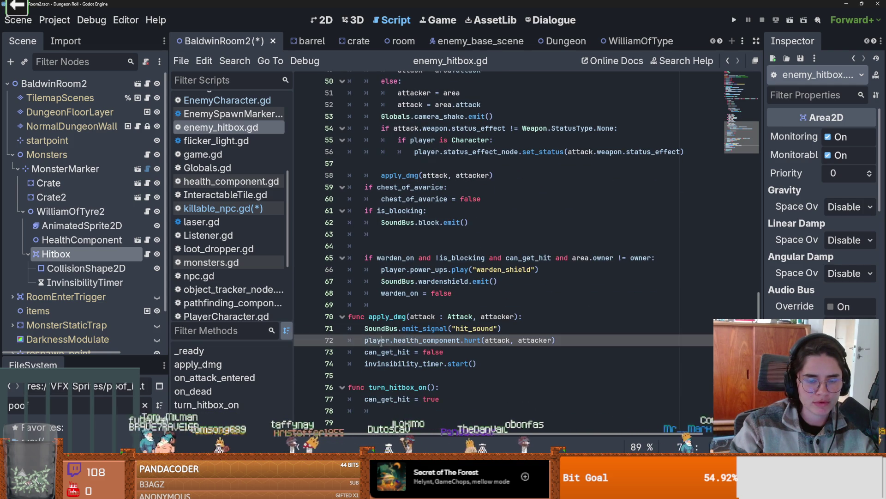
double_click(413, 341)
scroll(459, 347, up, 15)
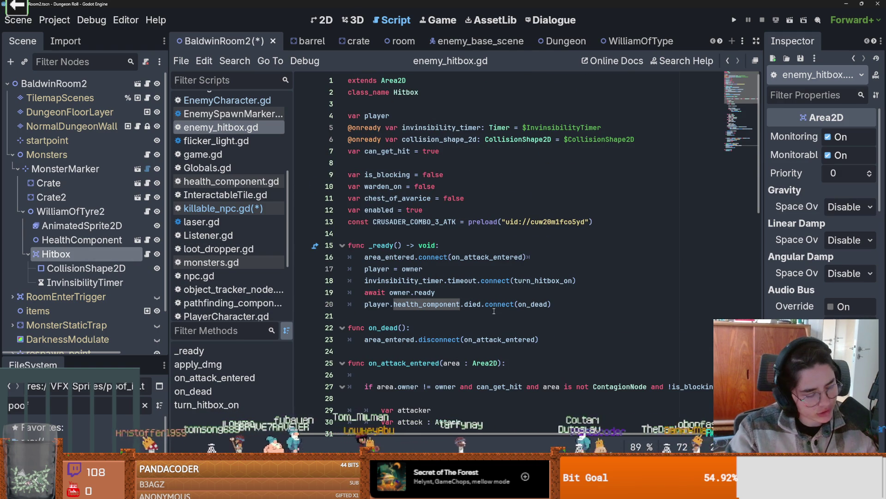
scroll(426, 343, down, 8)
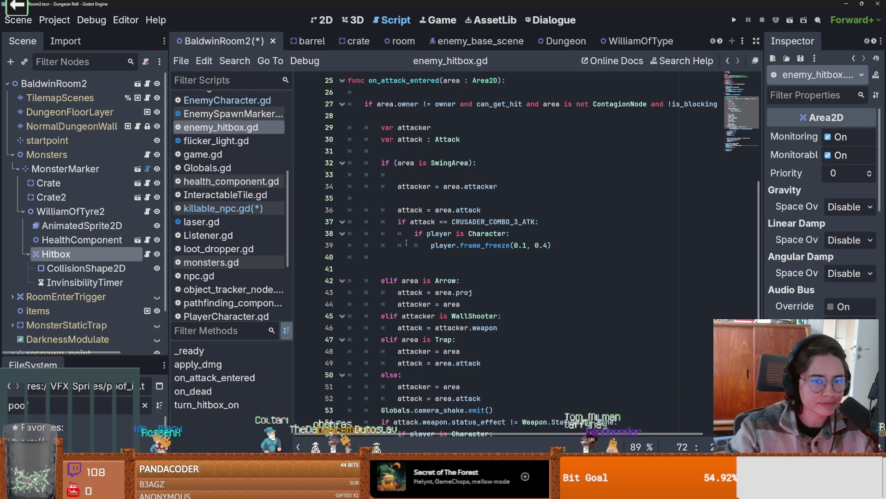
Save the scene and scripts with Ctrl+S.
click(389, 246)
key(ctrl+s)
scroll(438, 285, down, 4)
scroll(439, 285, up, 1)
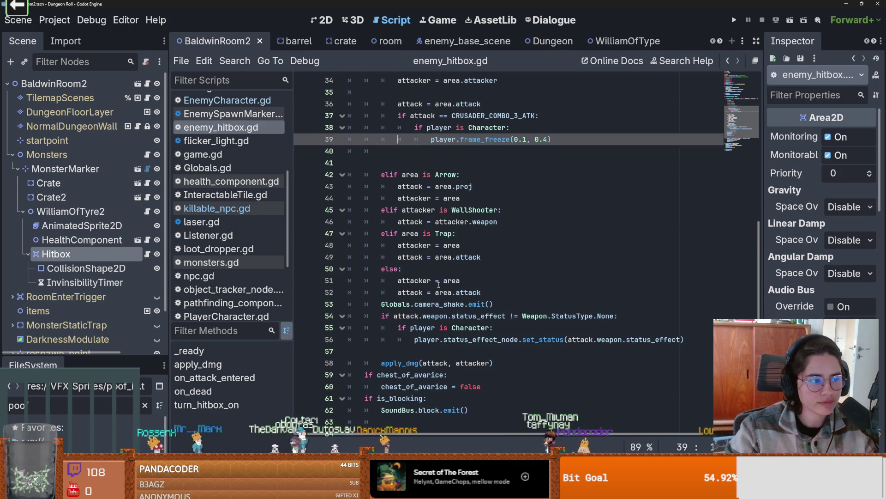
scroll(442, 305, down, 3)
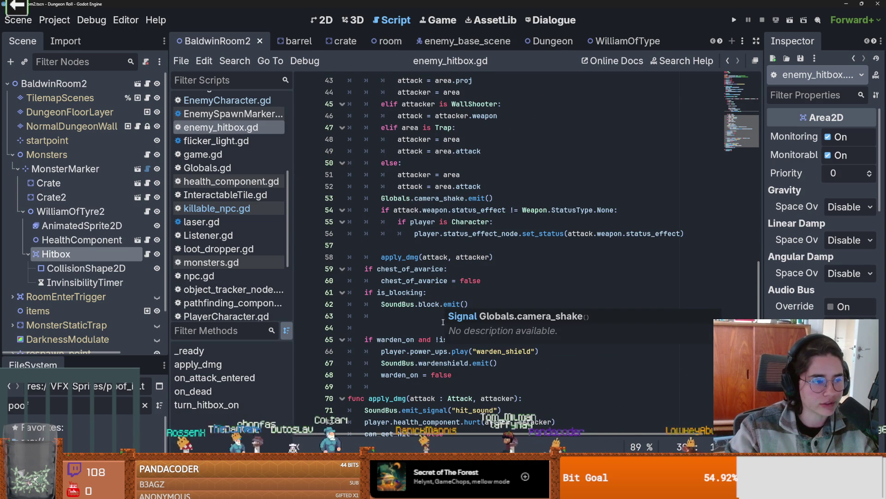
mouse_move(474, 341)
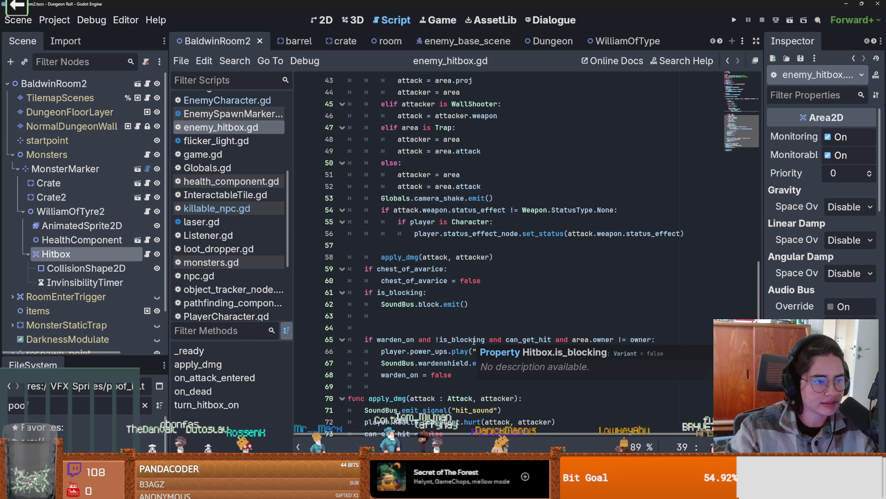
scroll(476, 328, down, 2)
key(ctrl+s)
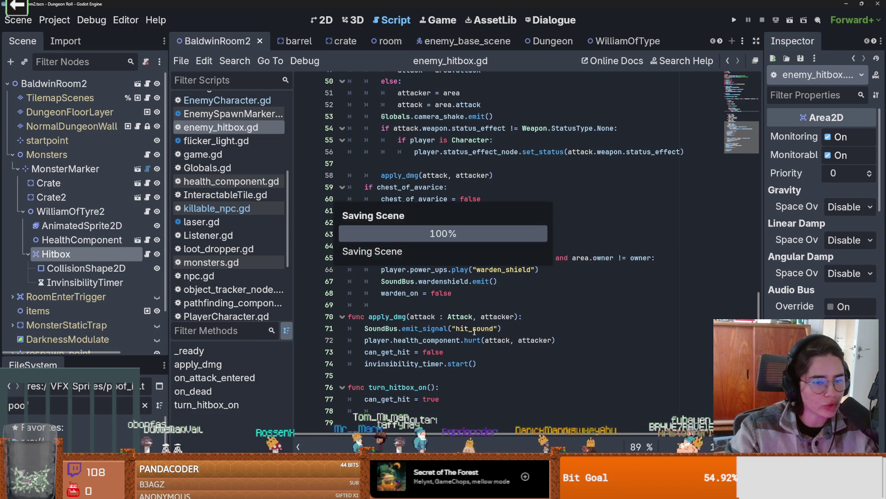
Delete the stray blank line 64 in enemy_hitbox.gd.
scroll(470, 336, up, 1)
click(391, 284)
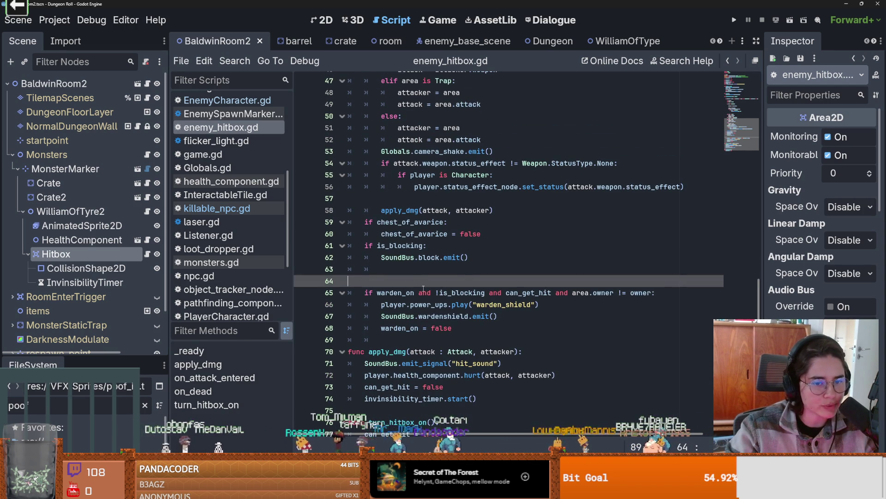
key(BackSpace)
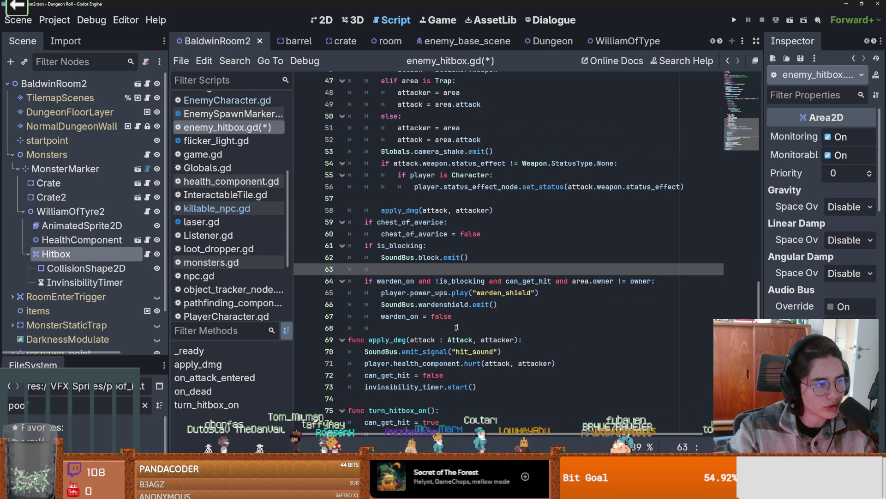
Review the hit_sound line and where player is used.
scroll(464, 323, up, 10)
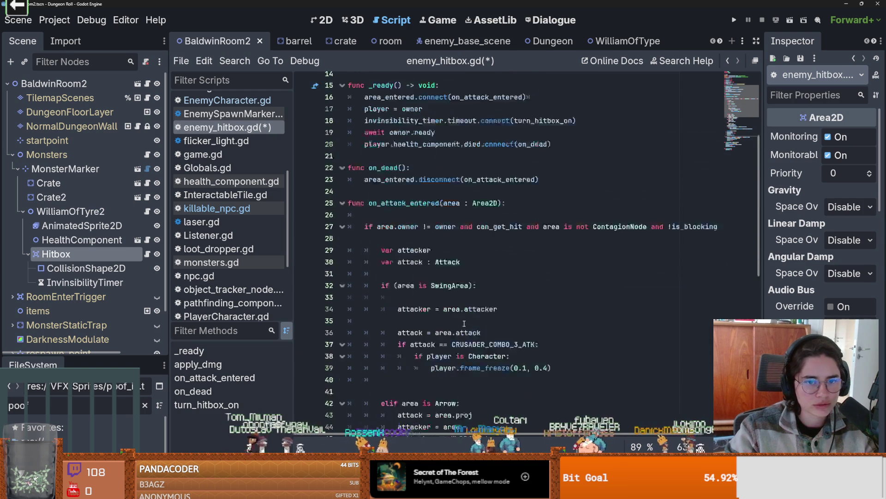
scroll(464, 327, down, 8)
scroll(464, 327, down, 3)
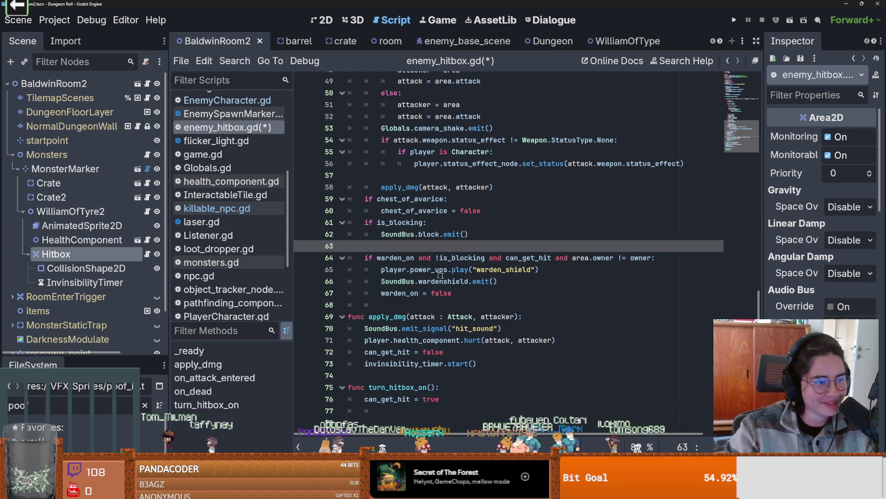
click(428, 328)
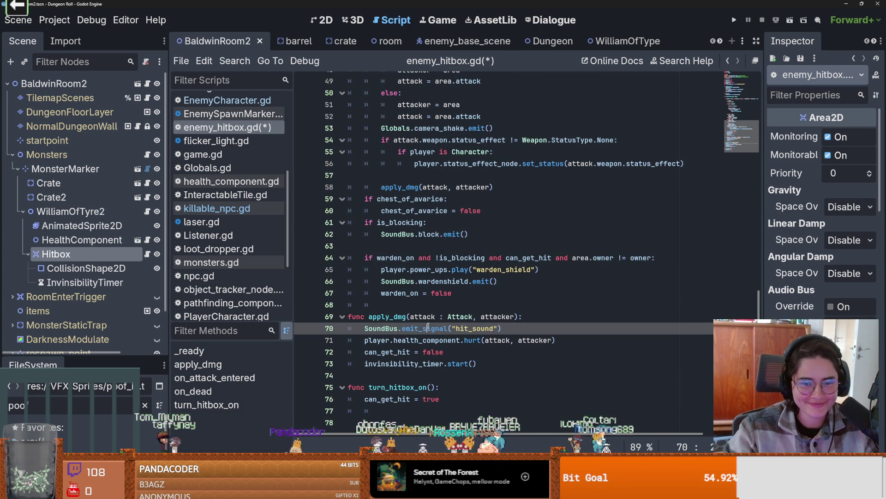
double_click(377, 340)
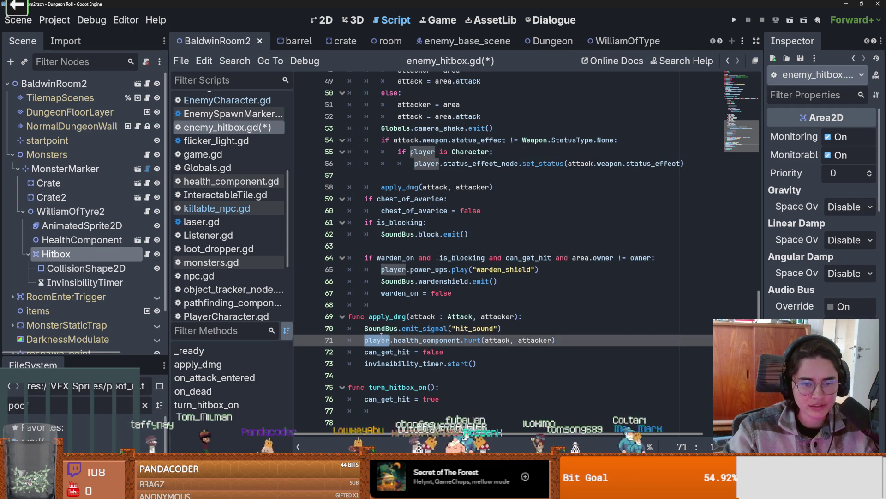
scroll(390, 332, up, 5)
scroll(389, 331, up, 3)
scroll(392, 331, down, 7)
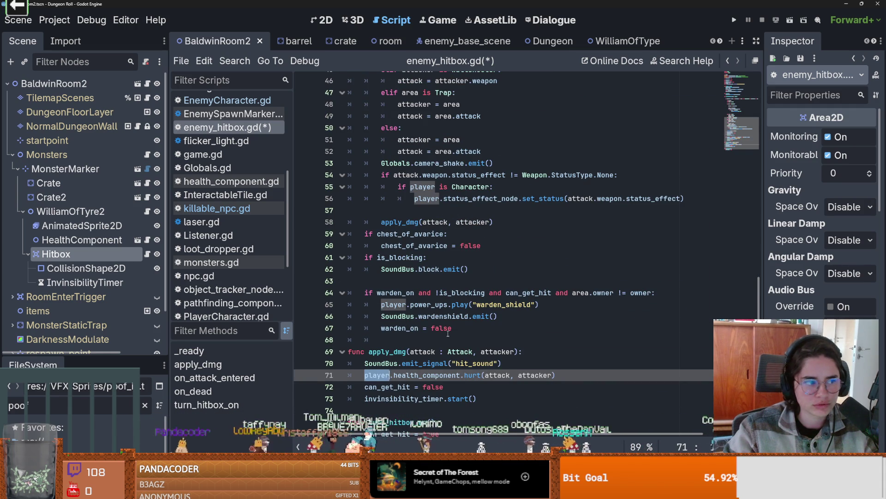
scroll(448, 334, up, 6)
Insert a new empty line 15 after the constants.
key(ctrl+c)
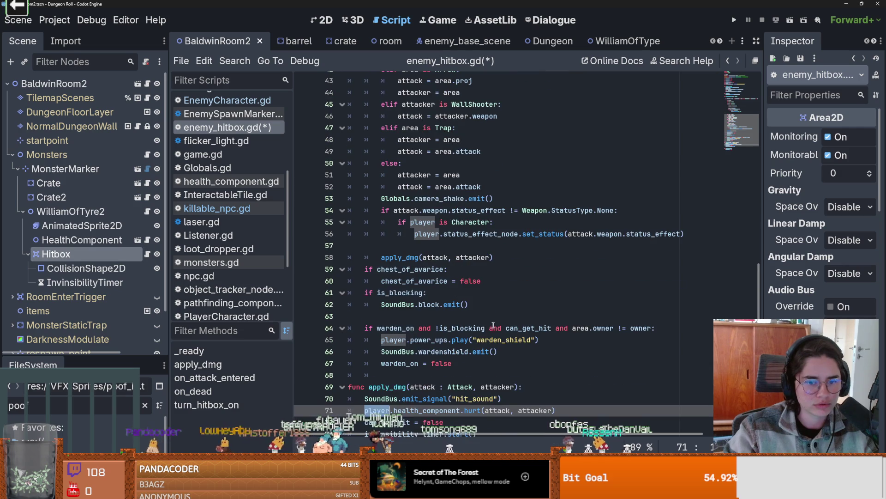
scroll(416, 230, up, 14)
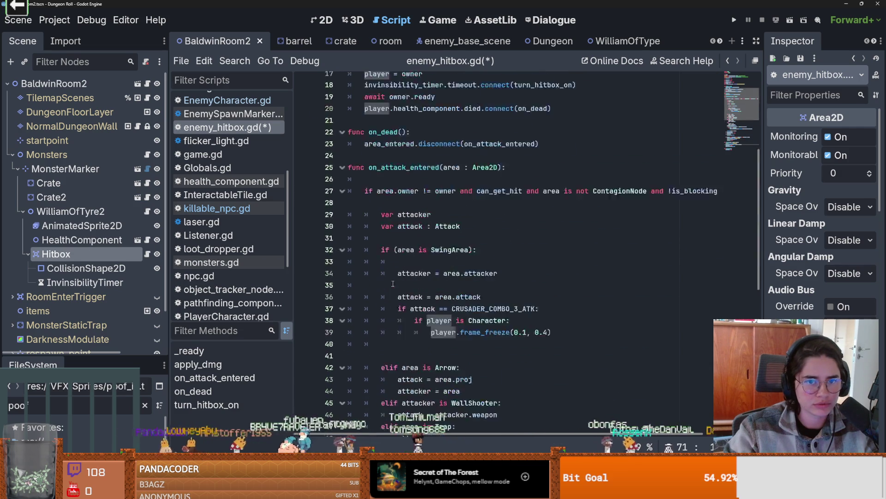
click(367, 233)
key(Return)
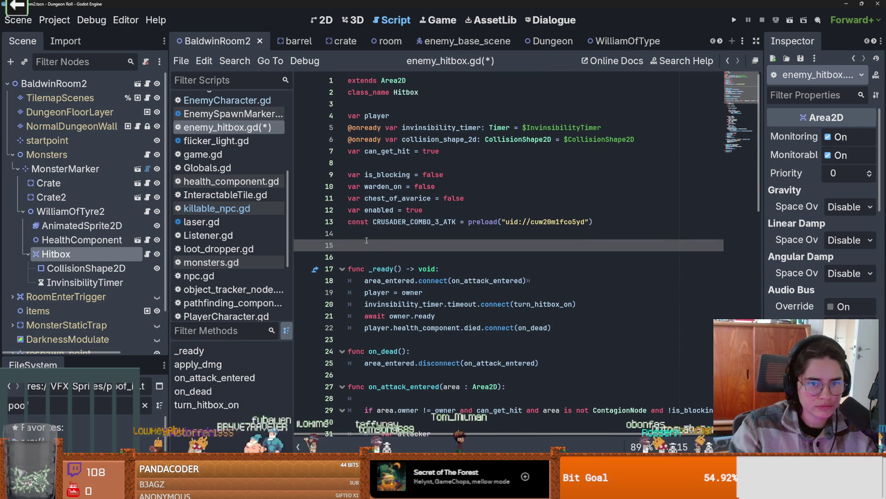
text(@export var is_)
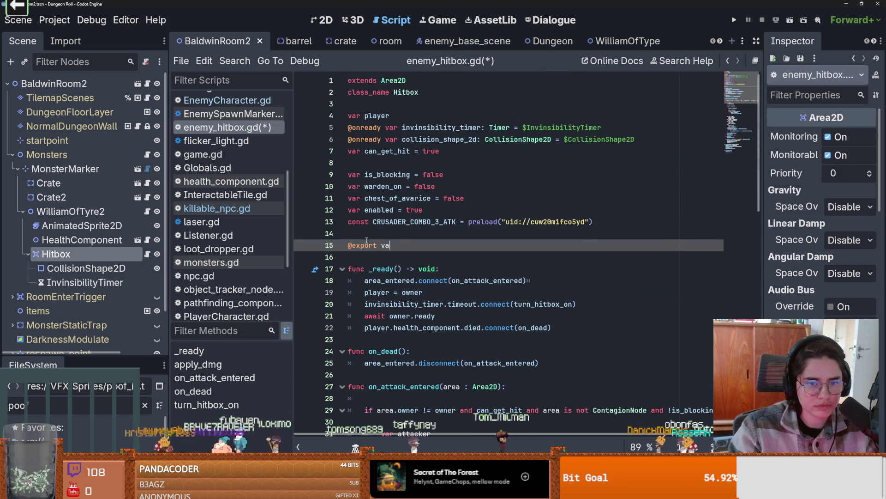
text(: bool = false)
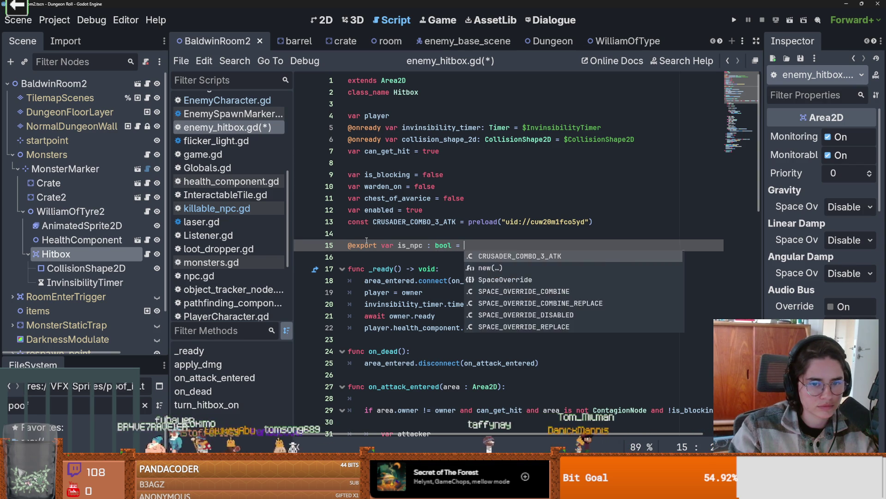
key(ctrl+s)
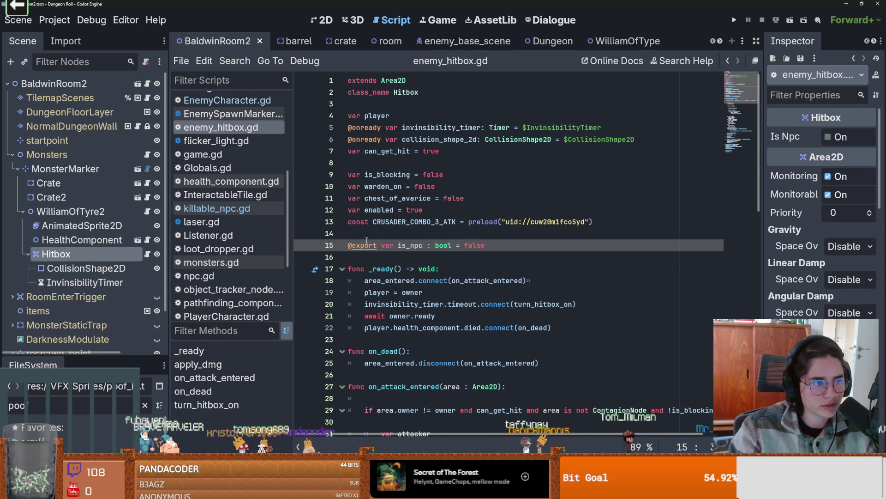
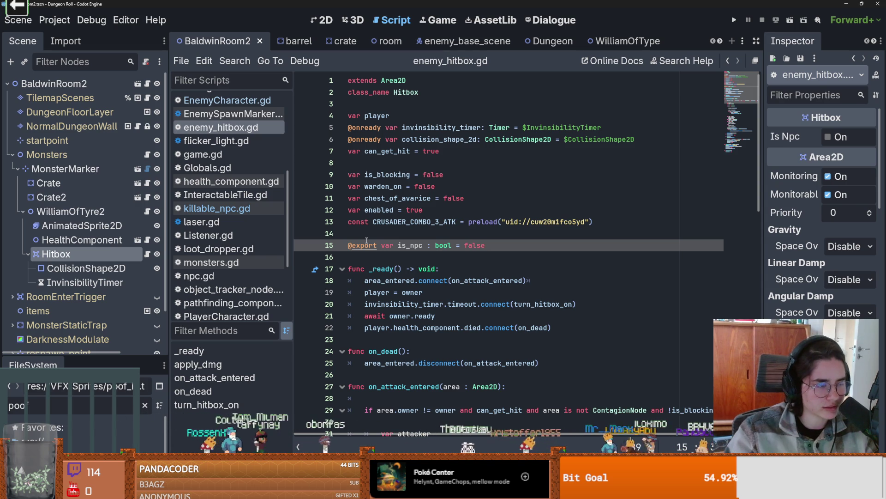
Check where the is_npc variable is used in enemy_hitbox.gd.
click(434, 269)
double_click(411, 246)
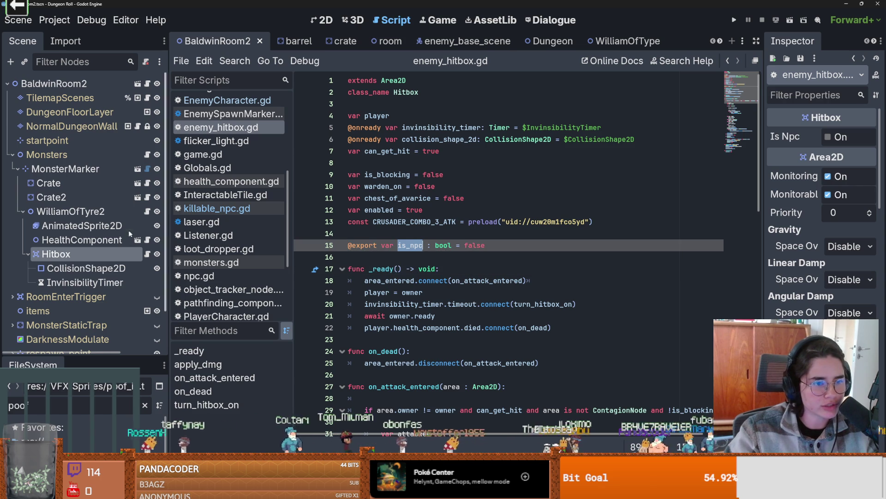
click(389, 268)
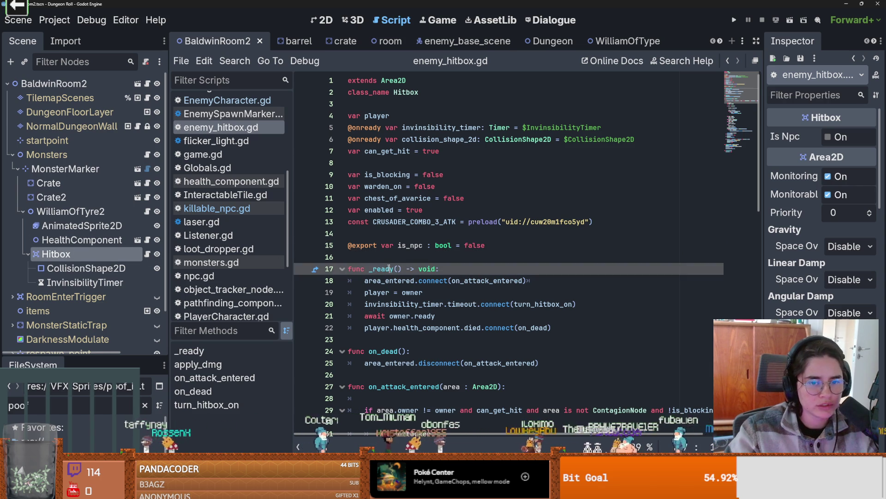
double_click(409, 248)
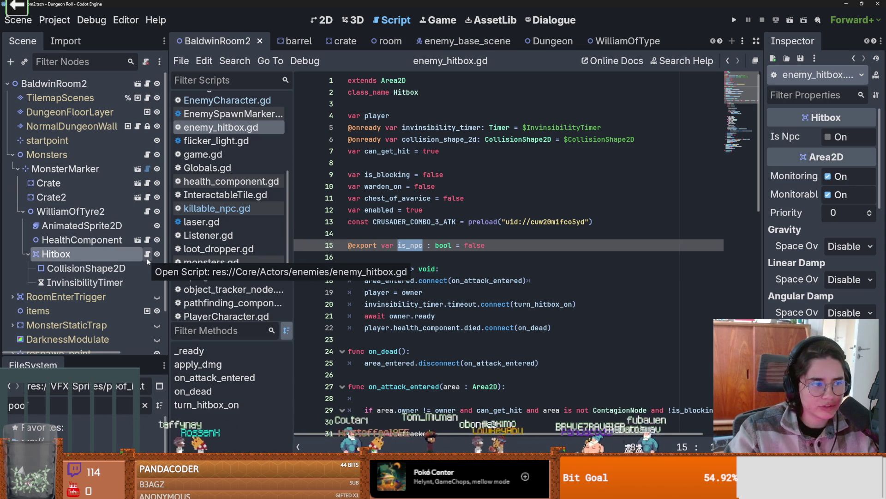
scroll(451, 267, down, 4)
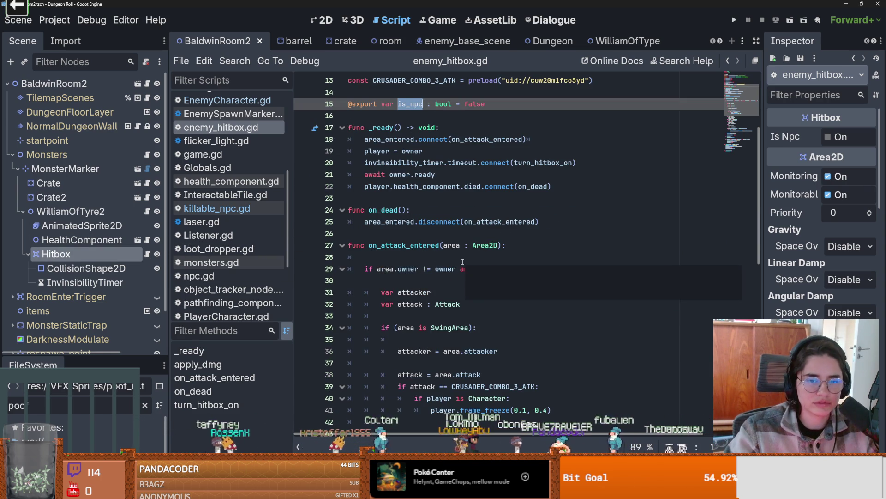
mouse_move(449, 268)
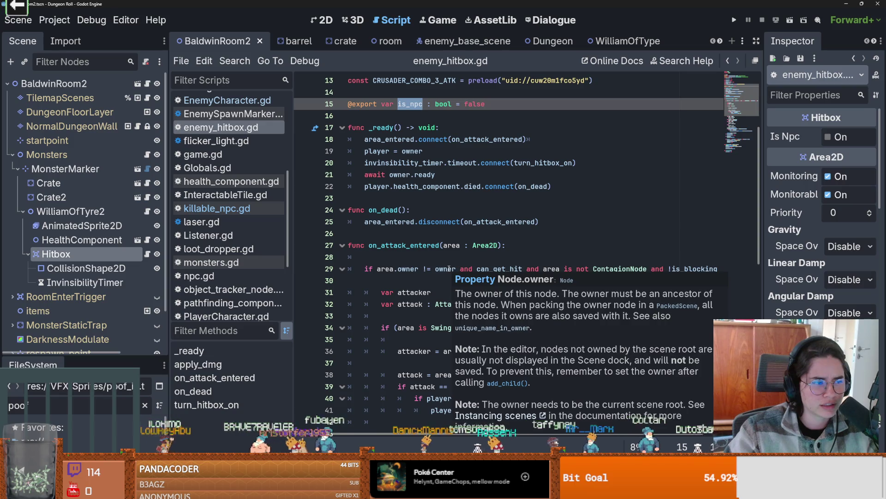
scroll(449, 269, down, 2)
click(443, 270)
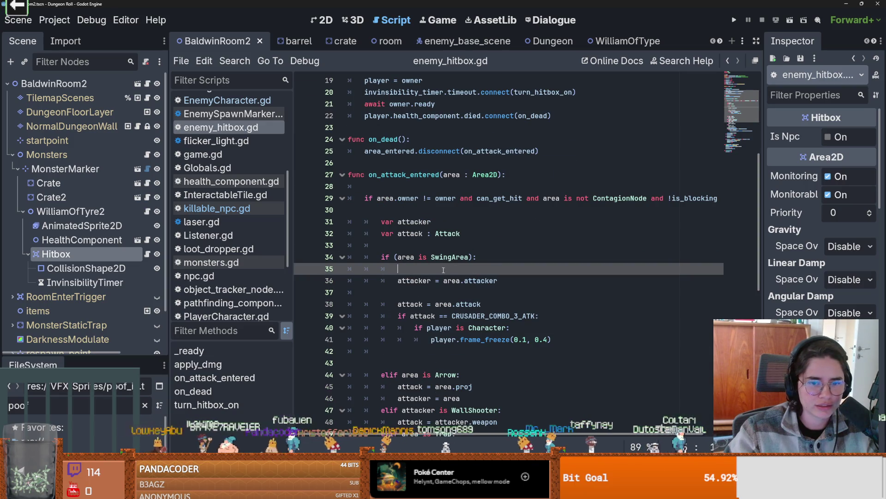
scroll(430, 271, up, 4)
click(415, 180)
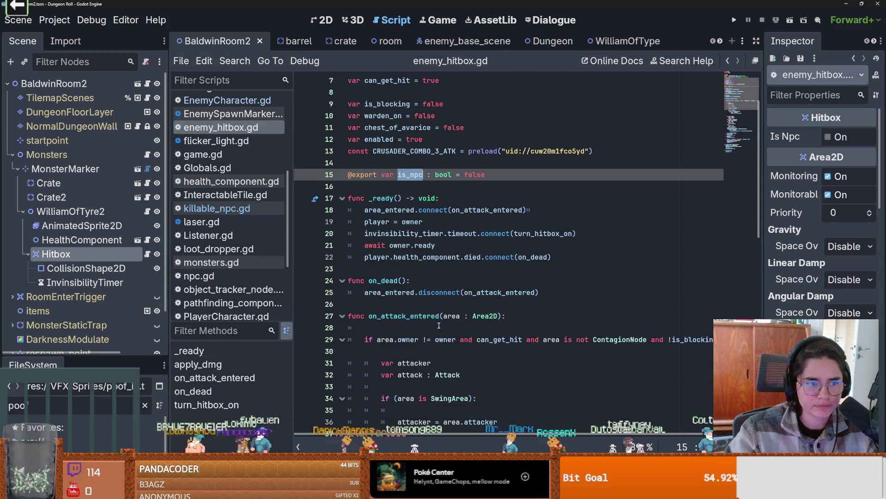
Scroll through the hitbox script, highlighting every use of the player variable.
scroll(414, 180, down, 8)
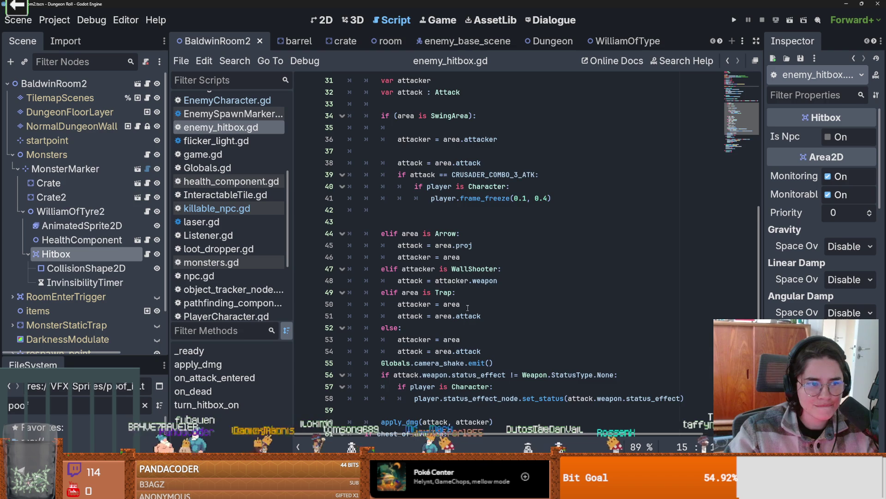
scroll(468, 308, down, 2)
scroll(434, 350, down, 2)
scroll(434, 349, down, 2)
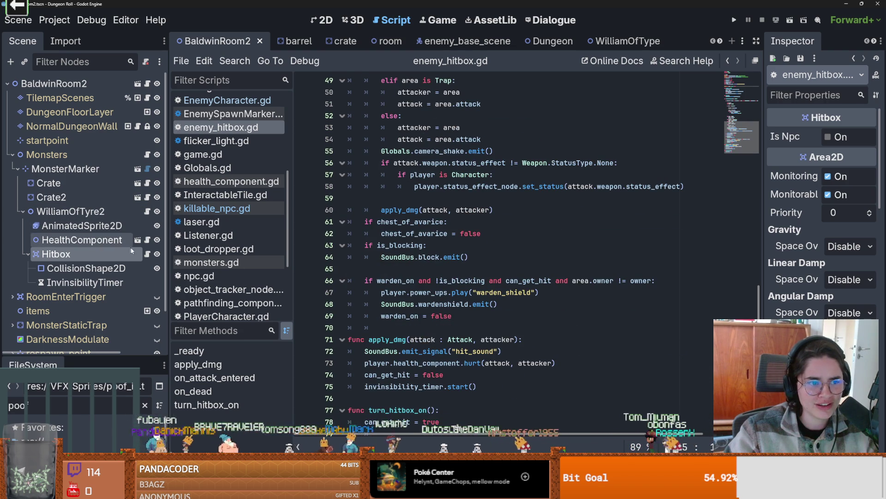
scroll(526, 283, up, 12)
scroll(526, 283, up, 4)
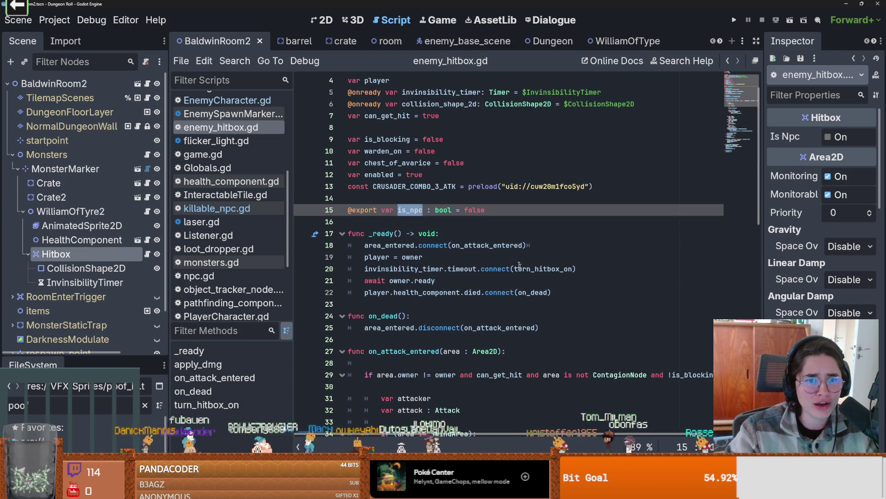
double_click(373, 116)
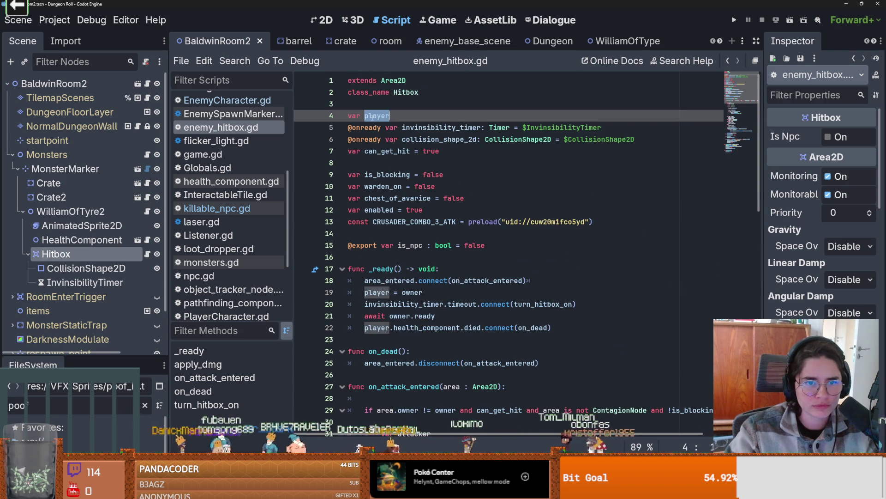
scroll(442, 257, down, 2)
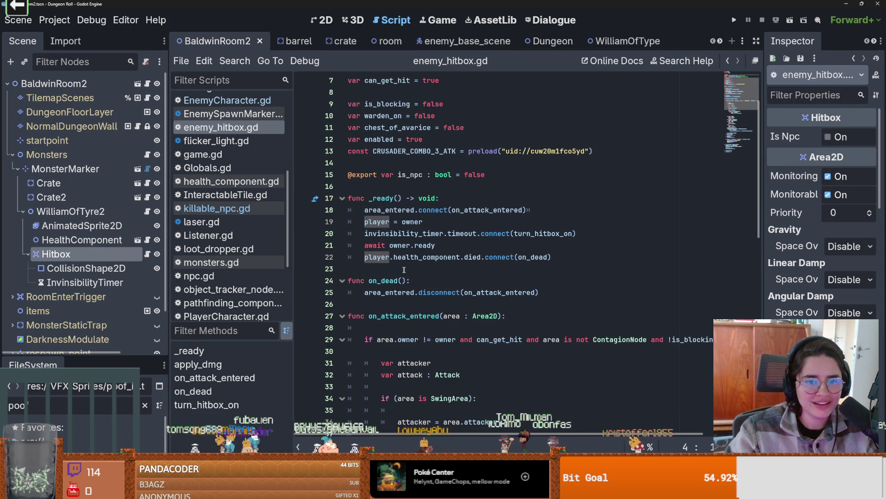
scroll(406, 264, down, 10)
scroll(438, 219, up, 10)
drag(462, 172, 489, 187)
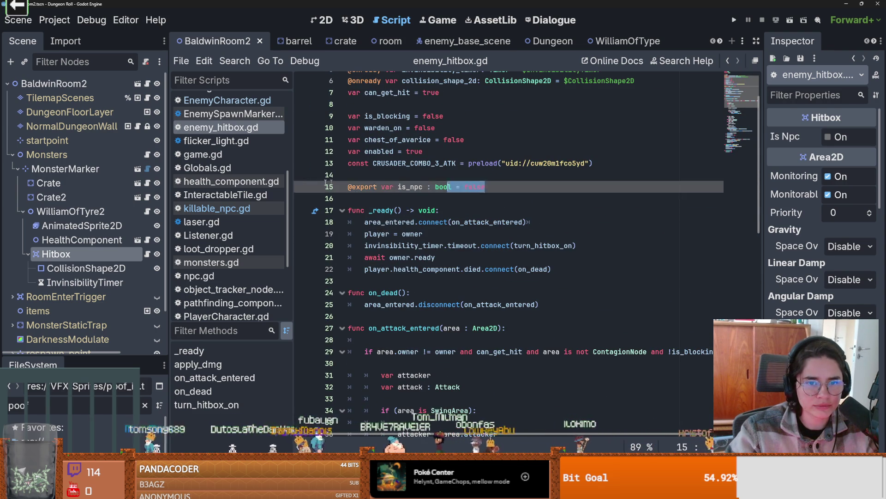
key(BackSpace)
key(ctrl+s)
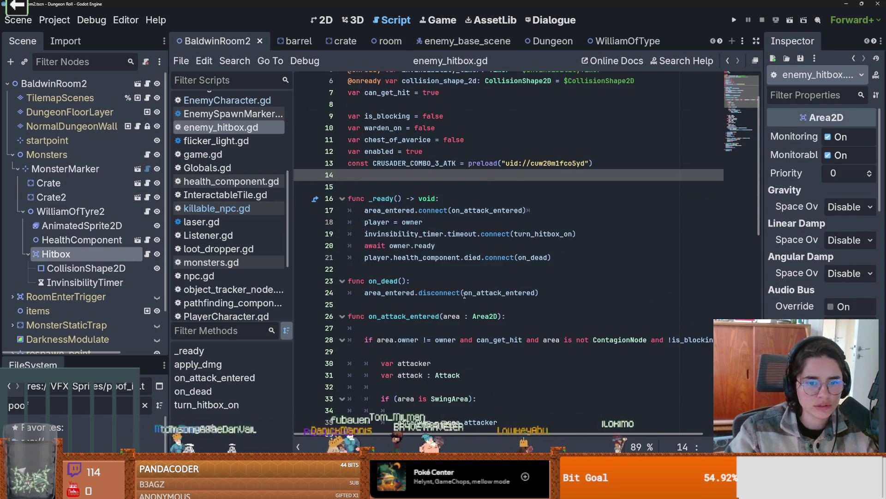
scroll(466, 318, down, 15)
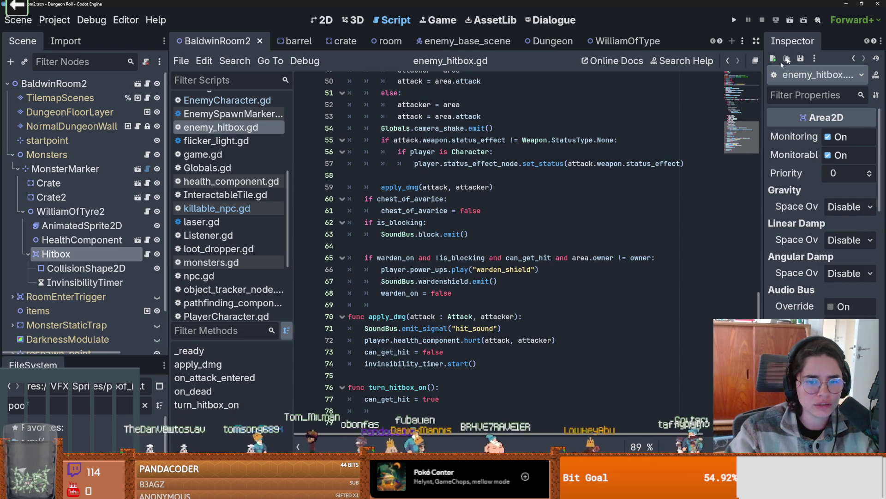
click(734, 20)
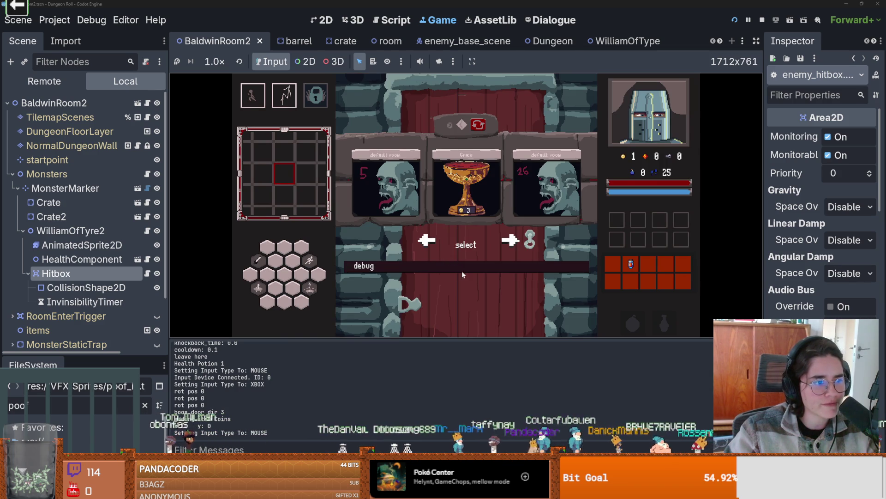
Enable debug room selection, then remove the stray 'a' above line 21 in the hitbox script.
click(435, 266)
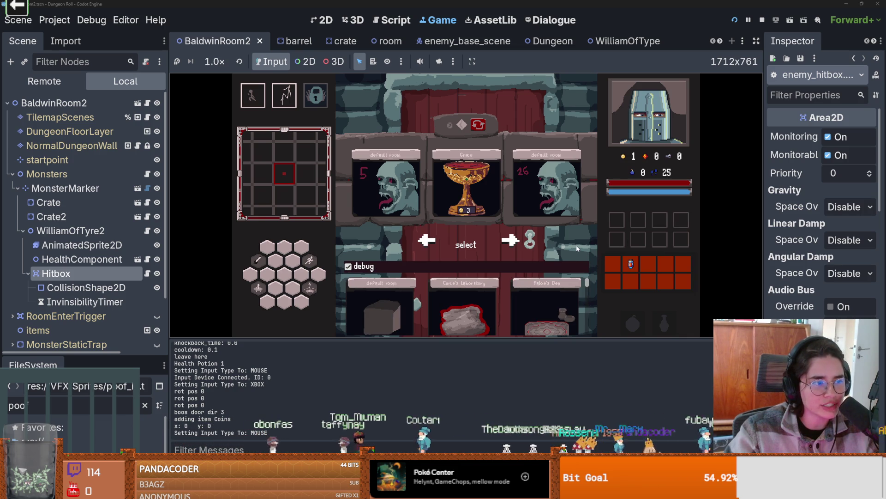
scroll(588, 290, down, 2)
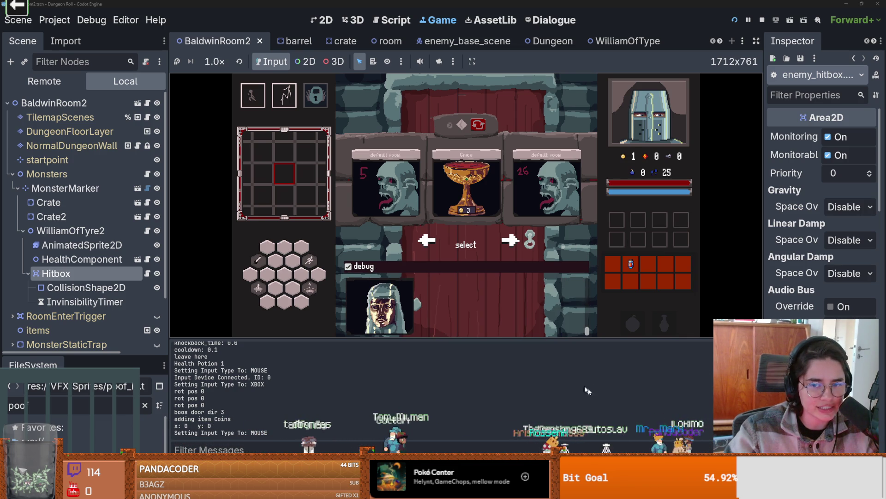
key(BackSpace)
key(Escape)
key(Up)
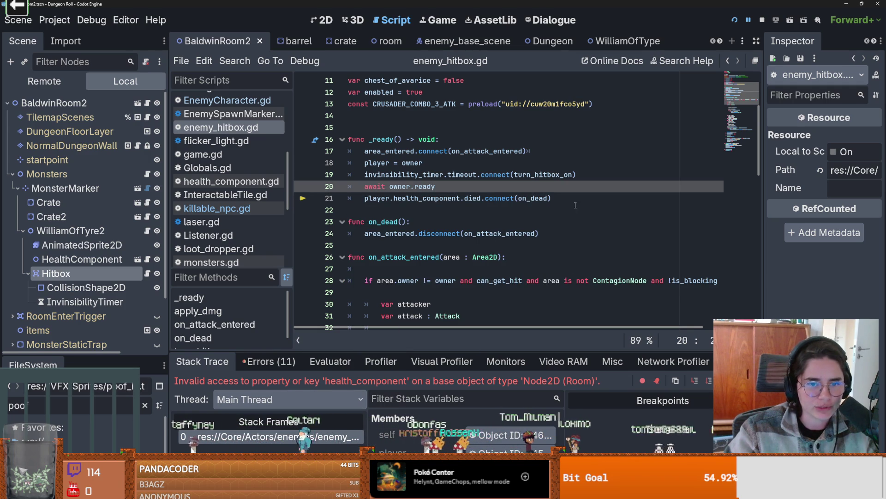
double_click(400, 187)
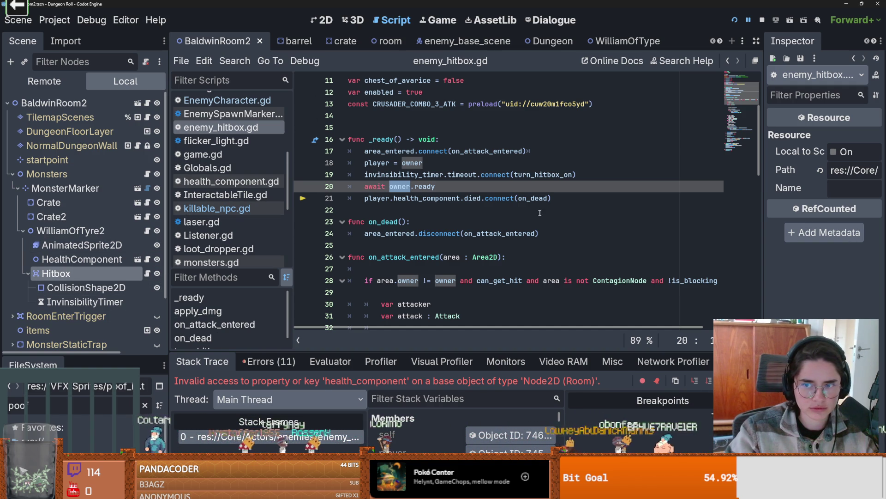
key(BackSpace)
key(BackSpace)
key(BackSpace)
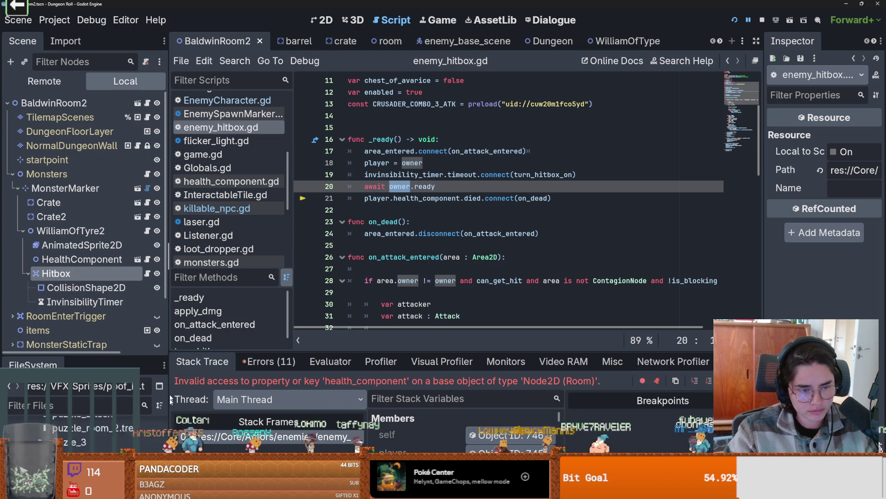
double_click(48, 434)
scroll(127, 202, up, 3)
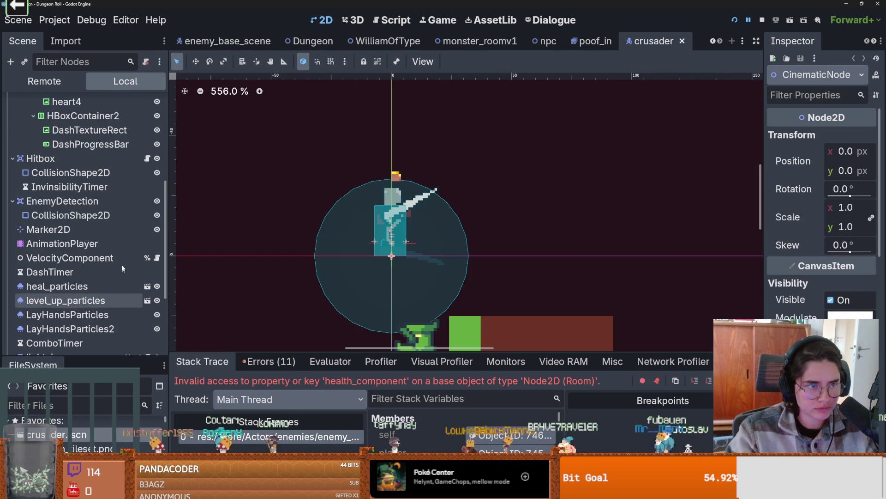
click(147, 158)
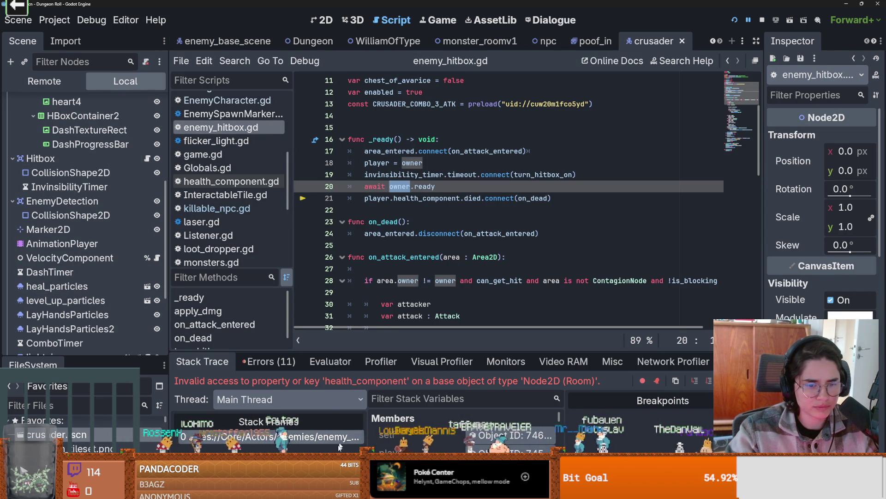
click(328, 436)
double_click(377, 199)
double_click(427, 198)
double_click(473, 198)
double_click(508, 198)
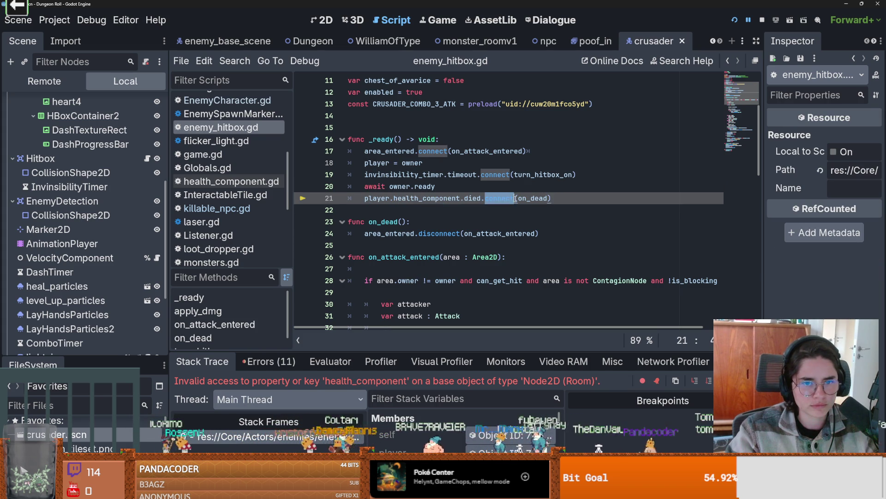
double_click(535, 198)
double_click(387, 198)
mouse_move(388, 197)
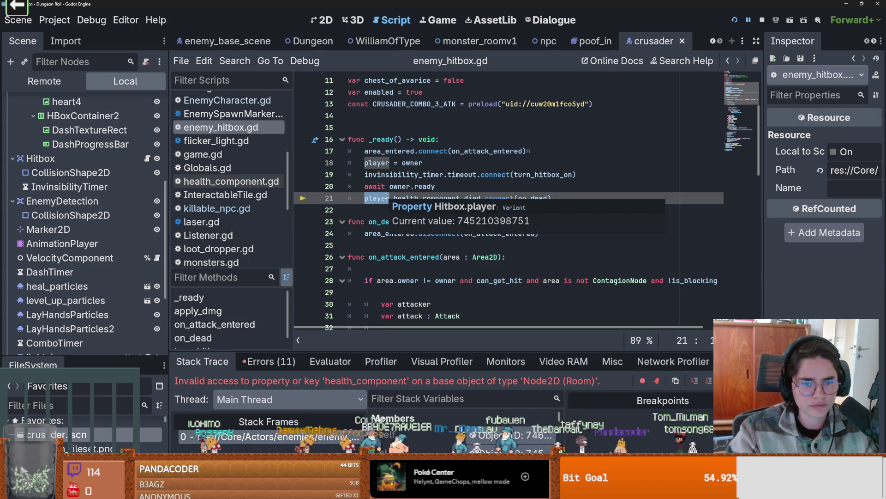
scroll(15, 161, up, 5)
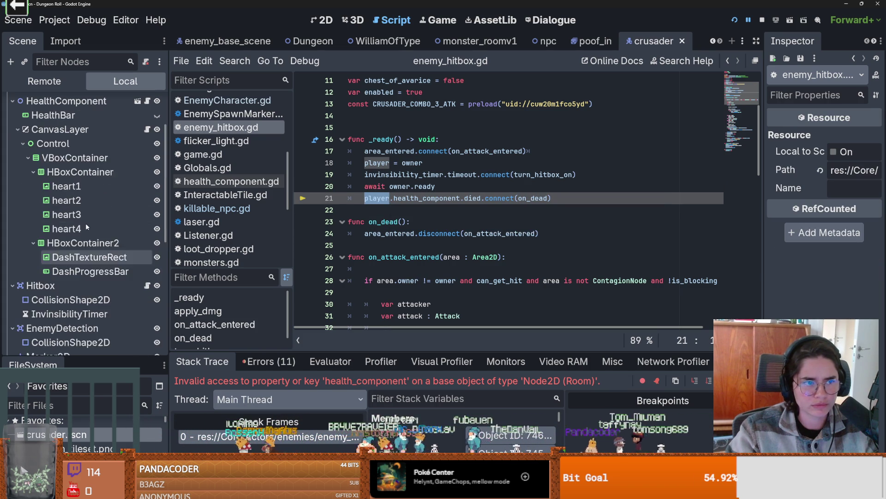
click(13, 163)
click(223, 40)
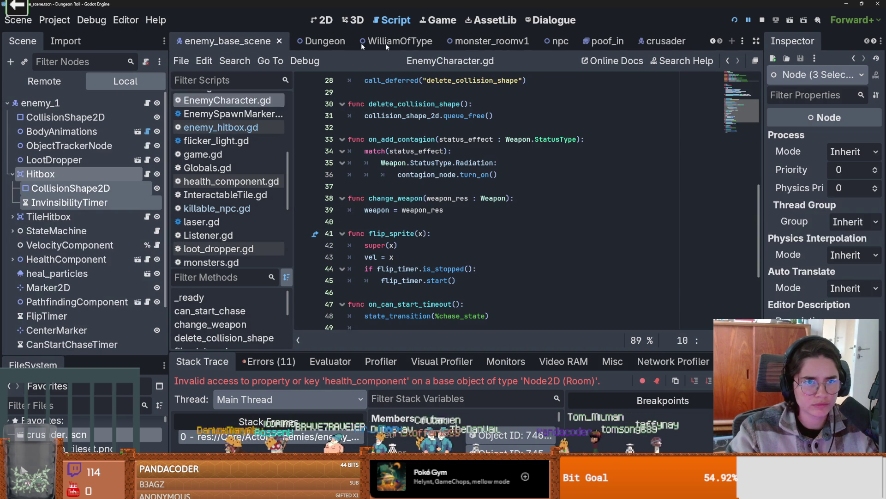
click(713, 43)
click(216, 41)
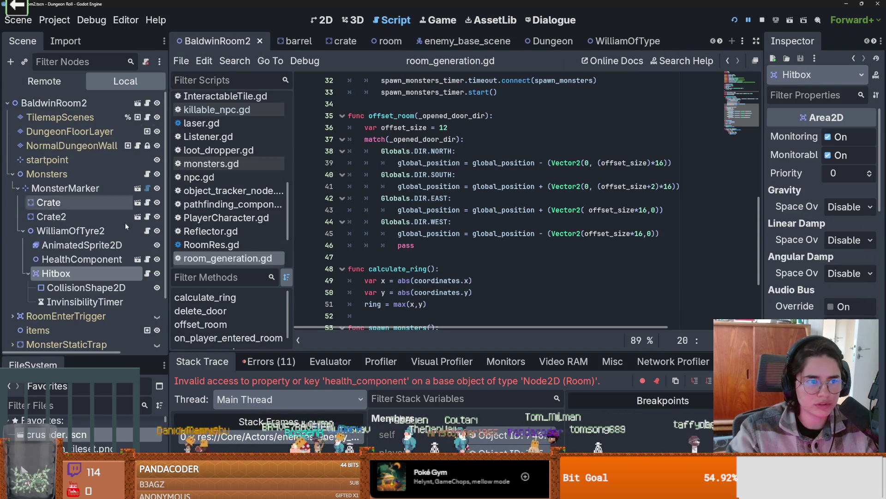
click(147, 274)
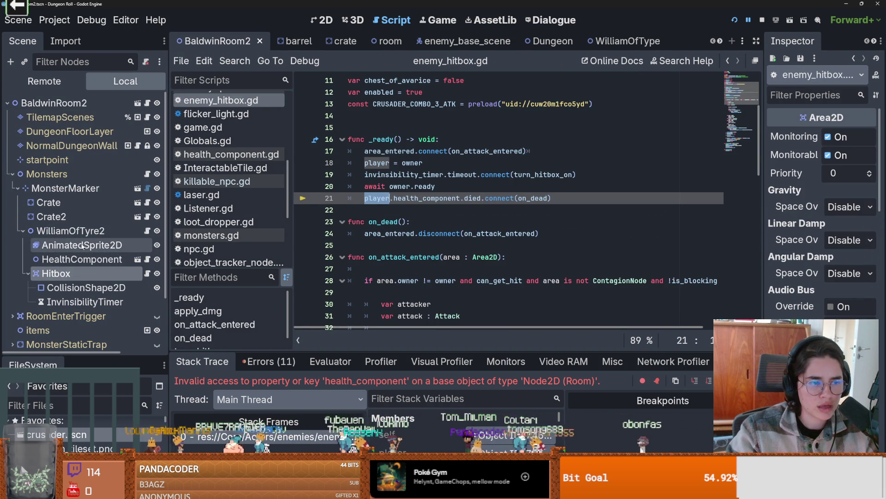
Rename the WilliamOfTyre2 node to WilliamOfTyre.
right_click(121, 235)
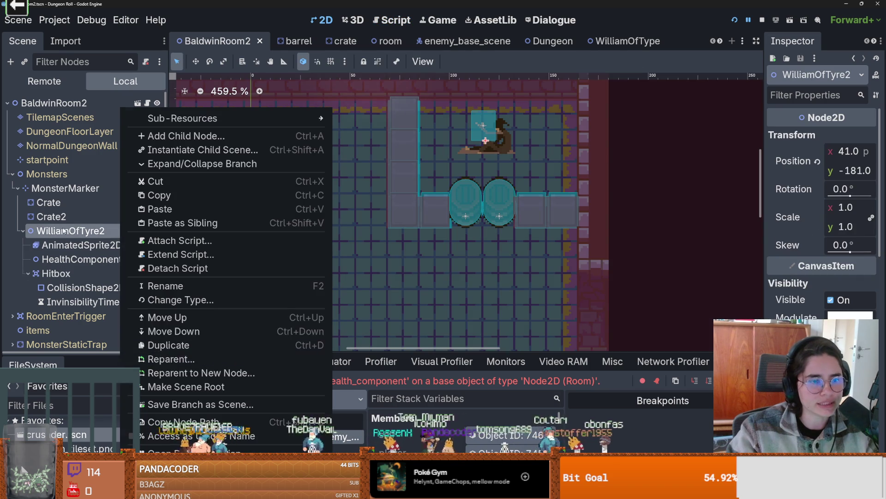
click(115, 230)
double_click(115, 230)
click(119, 233)
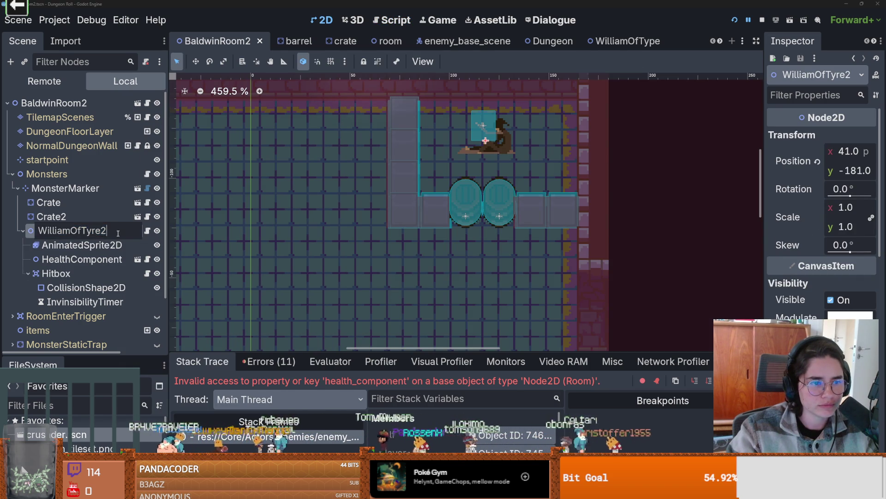
key(Return)
Save the WilliamOfTyre branch as the HittableEnemy scene in res://Core/Actors/NPC.
right_click(119, 233)
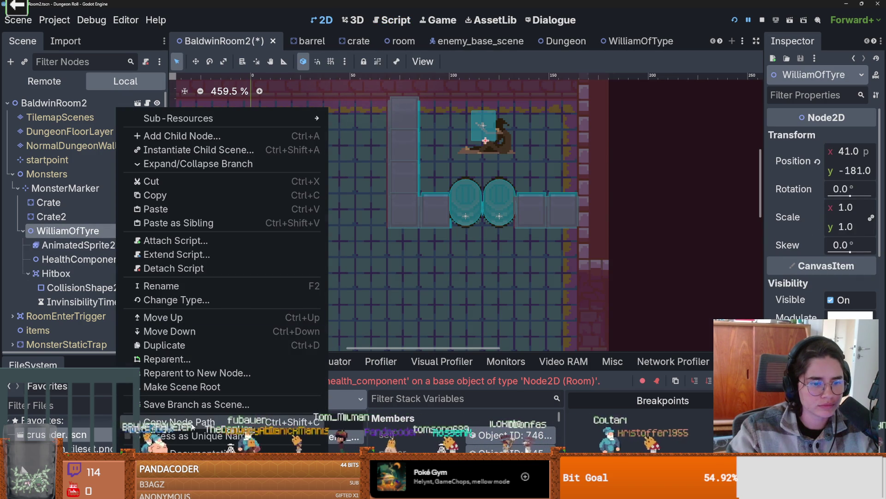
click(198, 406)
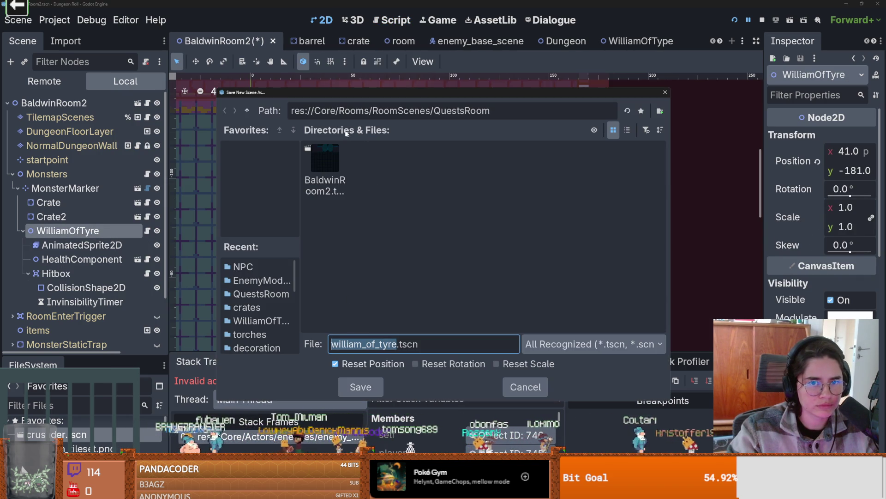
click(246, 111)
click(246, 111)
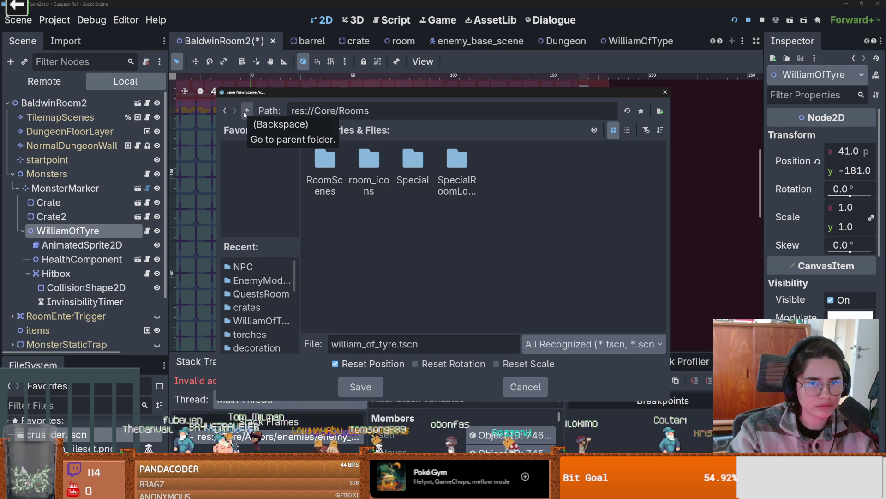
click(247, 111)
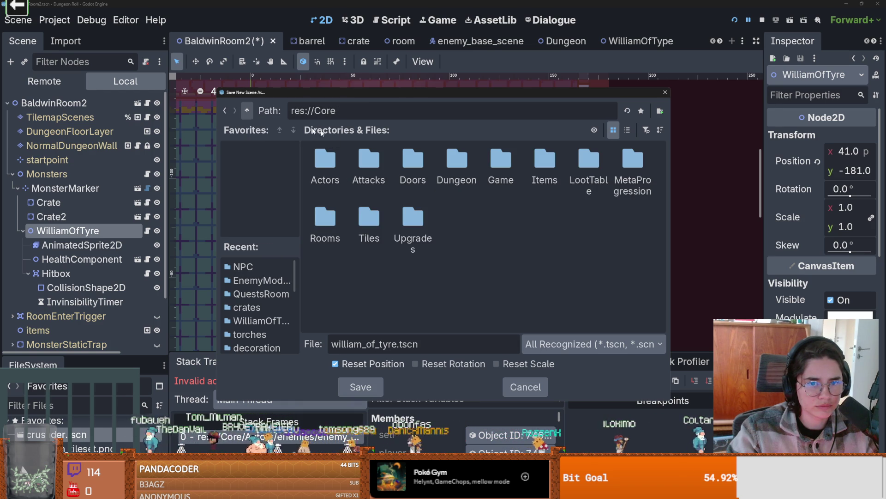
double_click(325, 164)
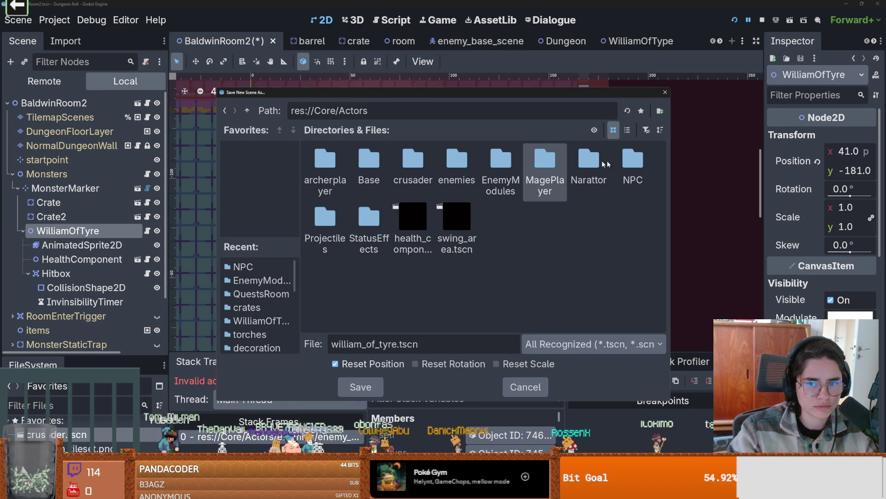
double_click(633, 164)
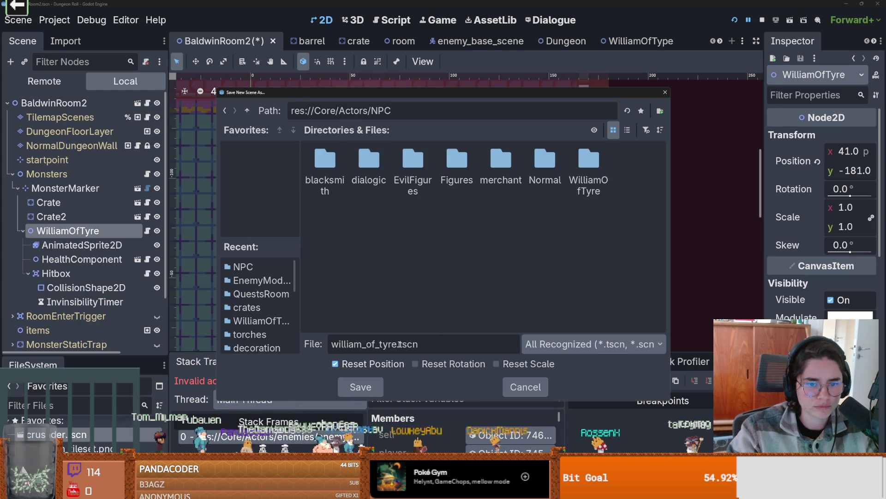
text(hittable)
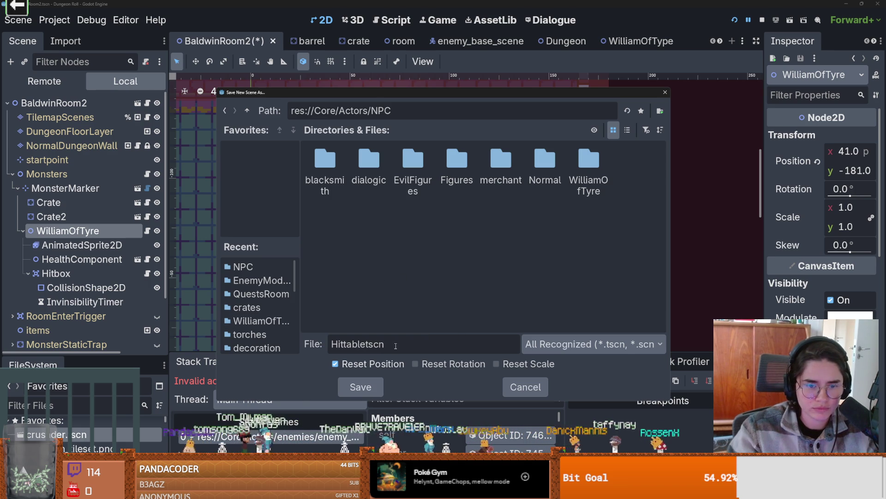
key(Return)
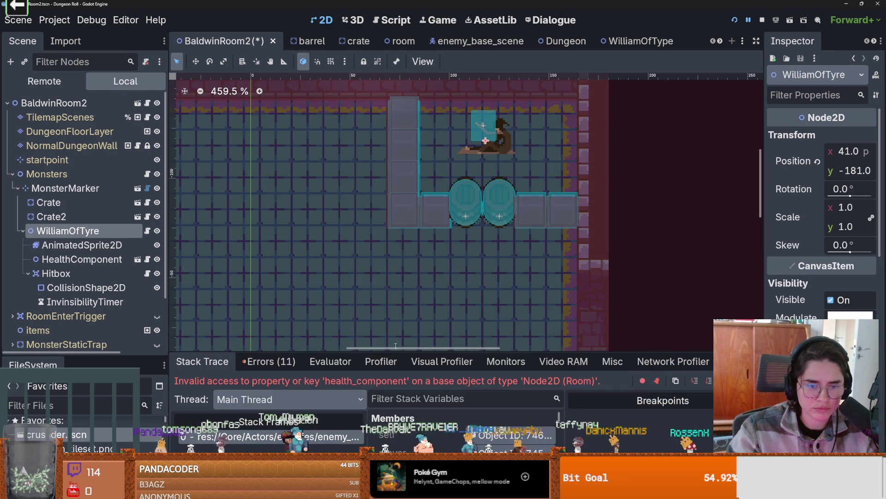
click(141, 231)
Open the instanced scene and keep its root node named WilliamOfTyre.
key(ctrl+s)
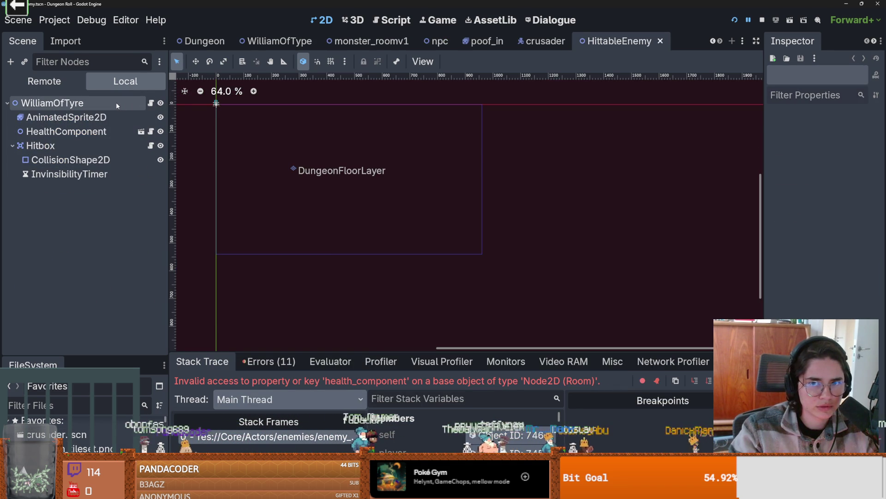
click(117, 105)
double_click(93, 106)
text(Nit)
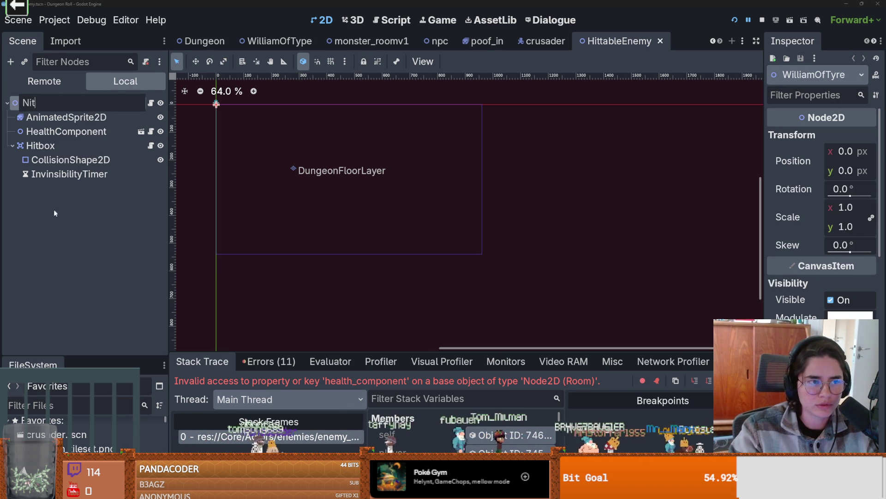
key(ctrl+z)
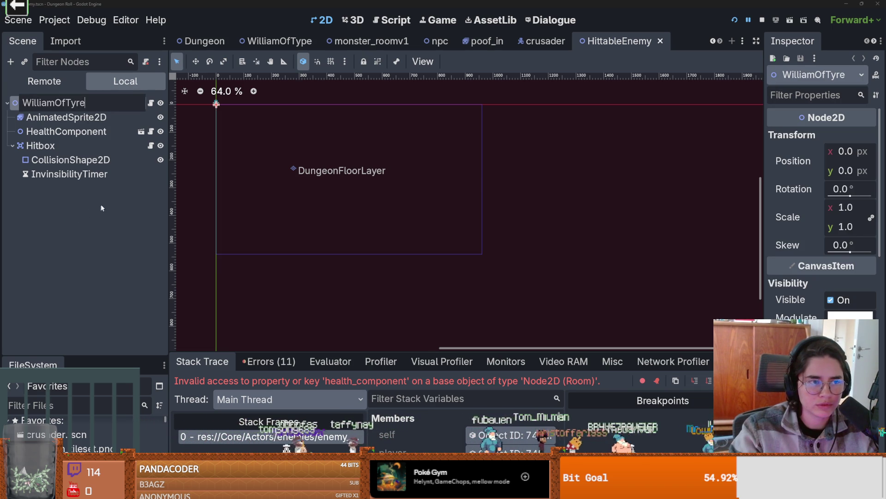
key(Return)
click(86, 340)
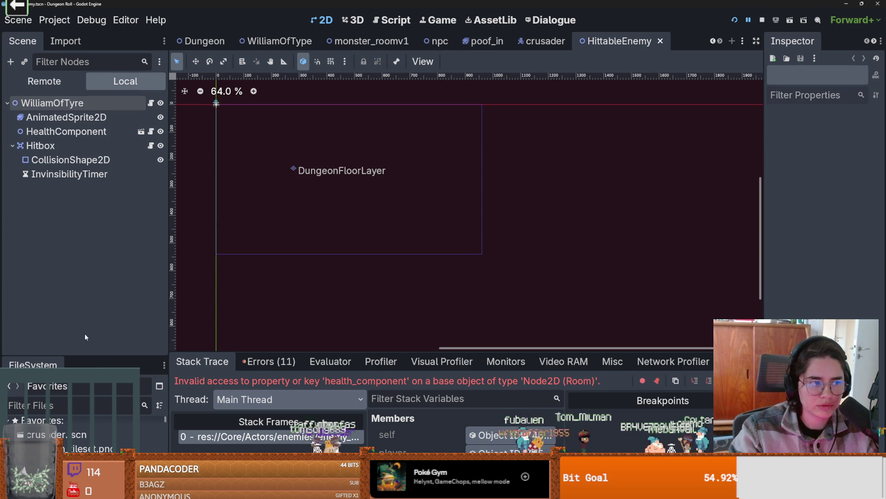
Enlarge the FileSystem dock and collapse the Base and crusader folders.
drag(96, 361, 95, 185)
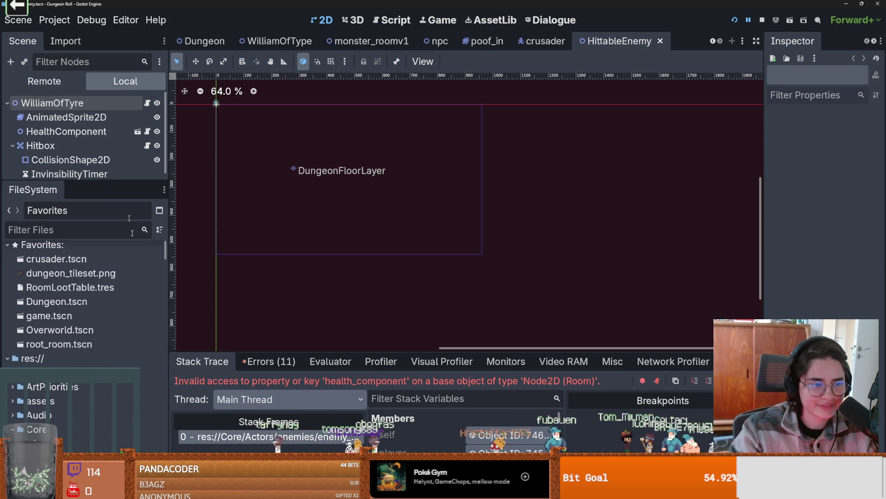
drag(171, 337, 279, 340)
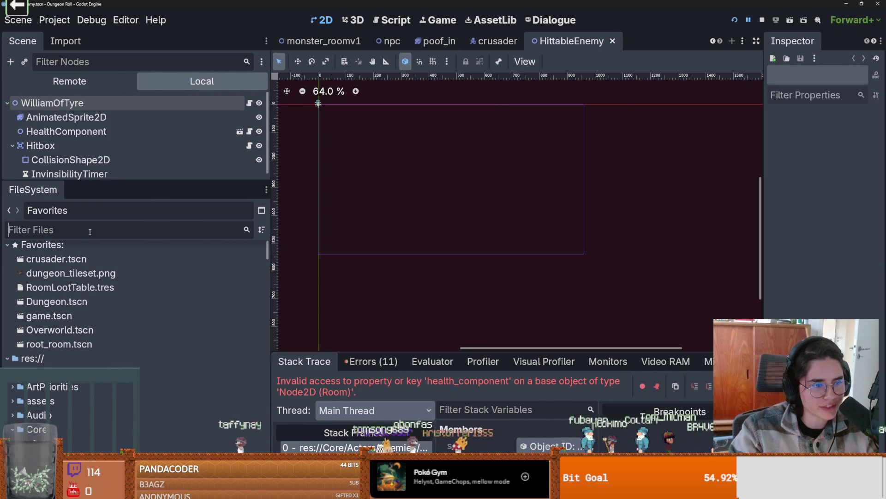
scroll(95, 394, down, 5)
scroll(32, 331, up, 5)
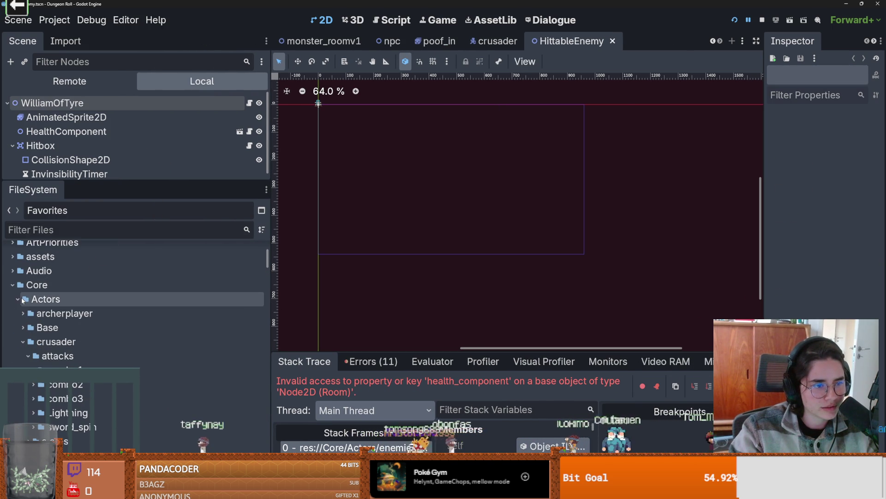
click(21, 327)
click(21, 328)
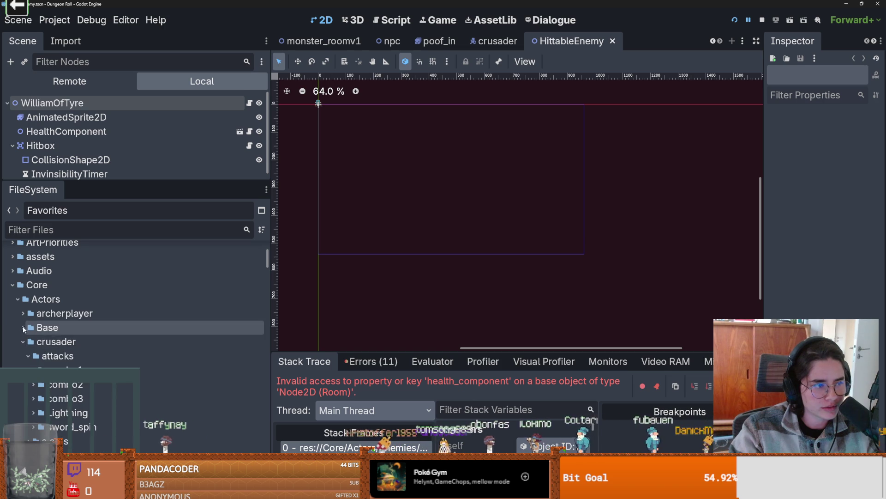
click(23, 342)
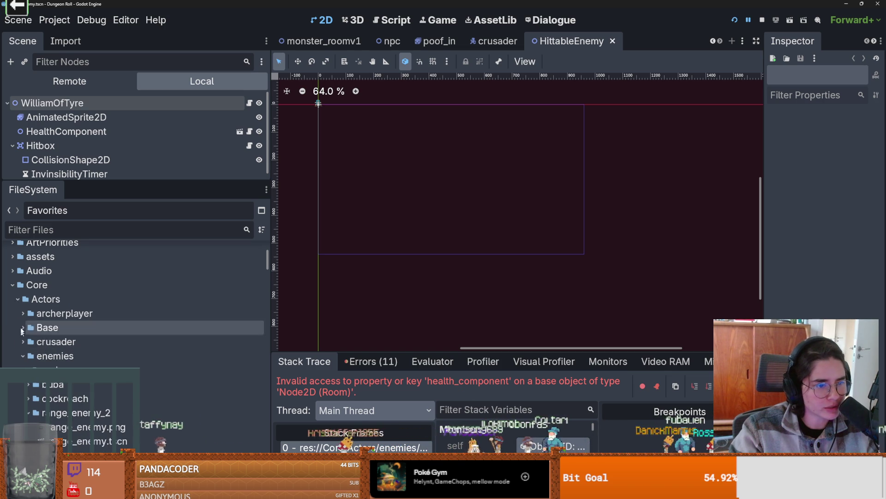
scroll(18, 323, down, 2)
Expand Core/Actors/NPC and select HittableEnemy.tscn.
click(23, 303)
click(22, 327)
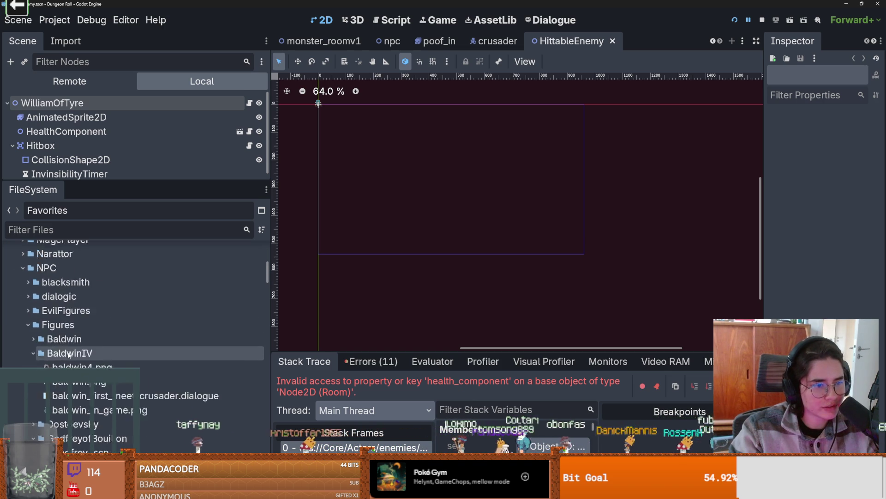
scroll(21, 328, up, 2)
click(21, 327)
click(20, 326)
scroll(24, 325, down, 2)
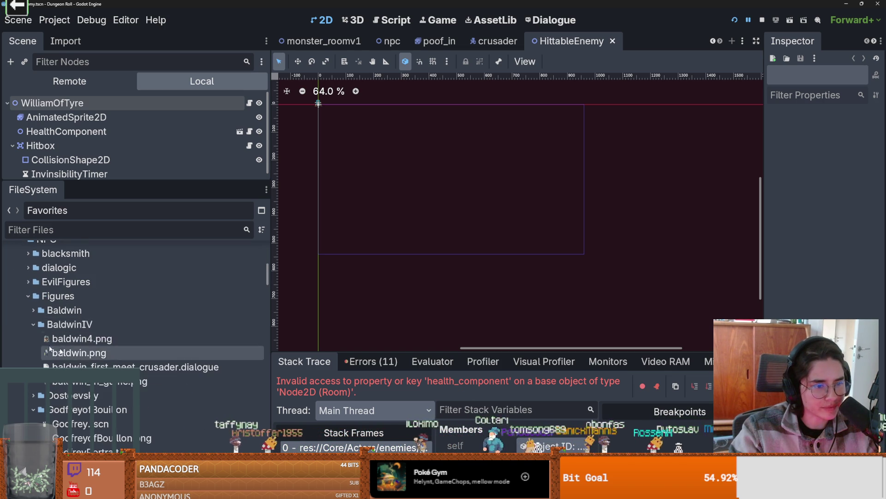
click(28, 296)
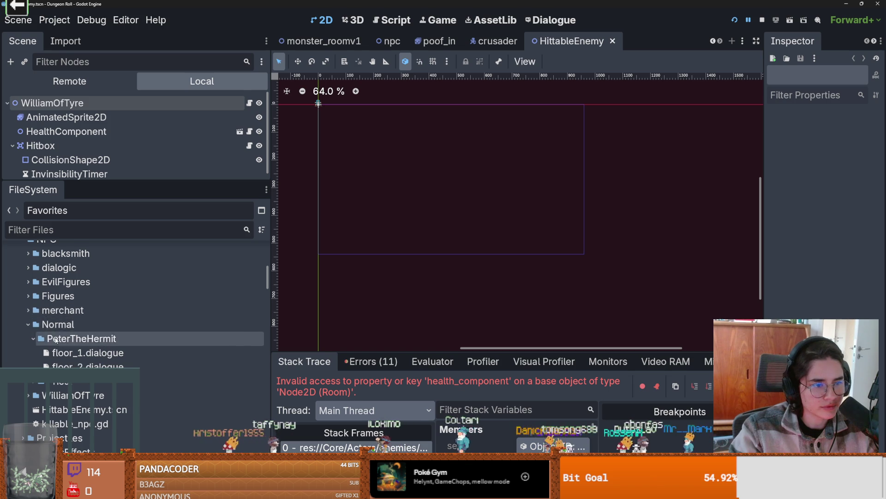
scroll(42, 346, up, 2)
scroll(42, 346, up, 2)
scroll(25, 347, down, 3)
click(28, 351)
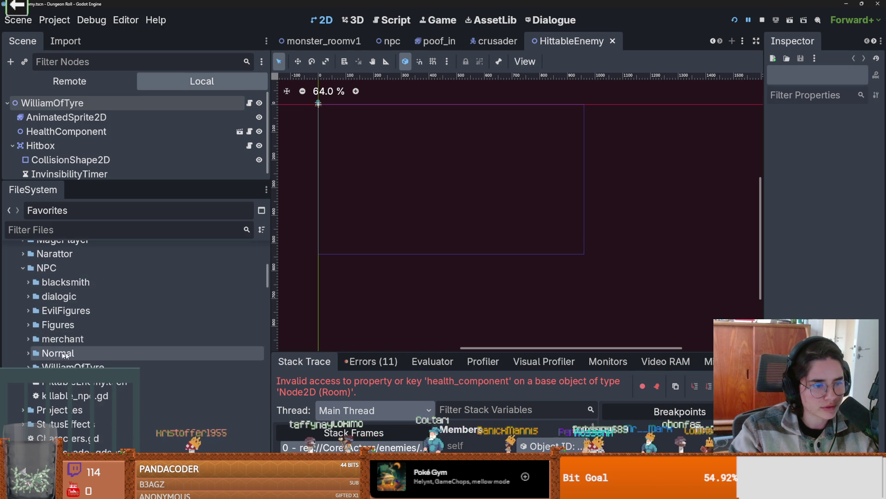
scroll(31, 341, down, 4)
scroll(30, 342, up, 1)
click(42, 353)
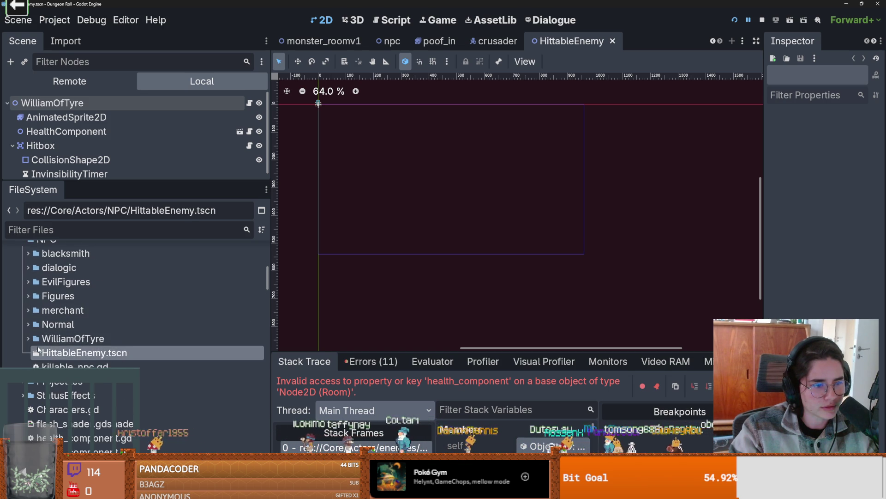
Duplicate HittableEnemy.tscn as WilliamOfTyre.tscn and open the copy.
right_click(55, 354)
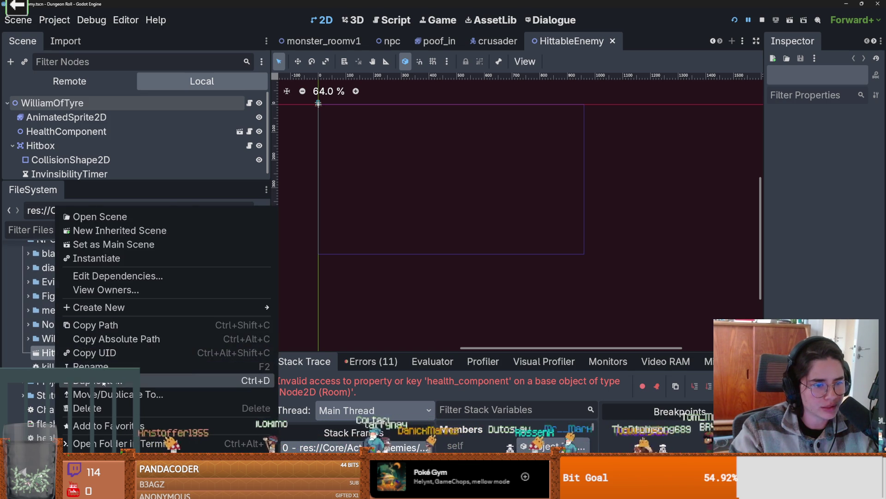
click(74, 381)
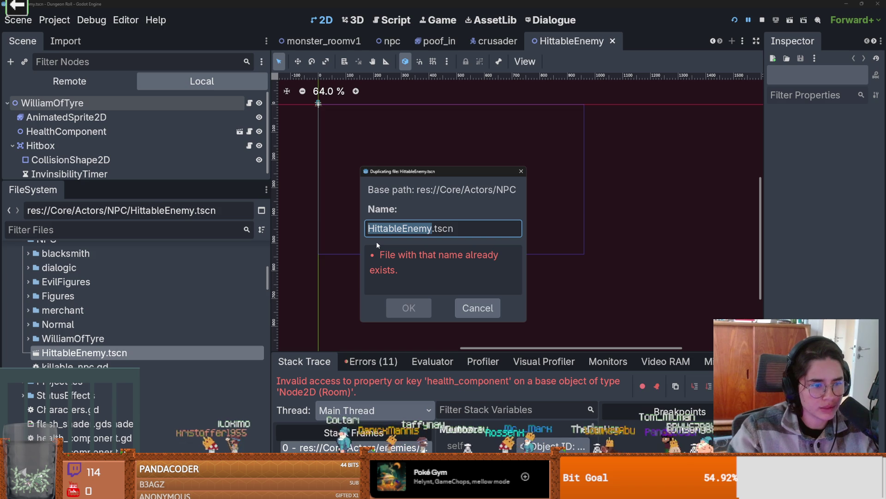
text(William)
text(OfTyre)
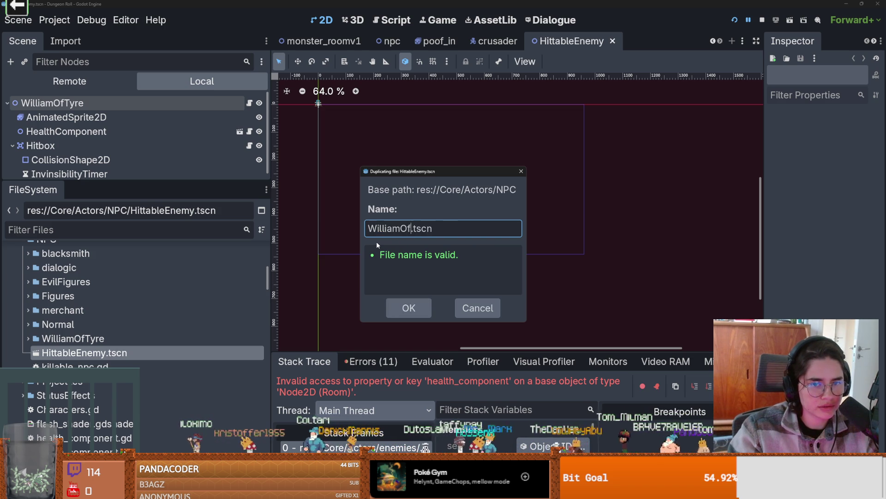
key(Return)
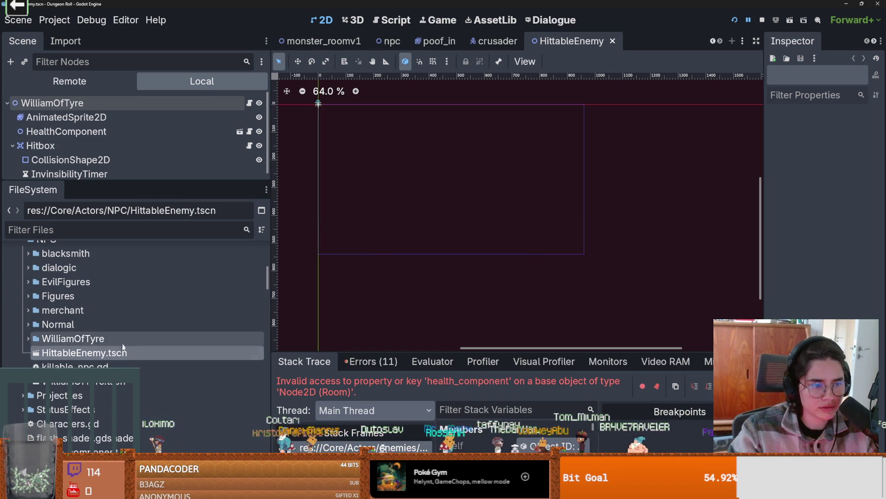
double_click(78, 381)
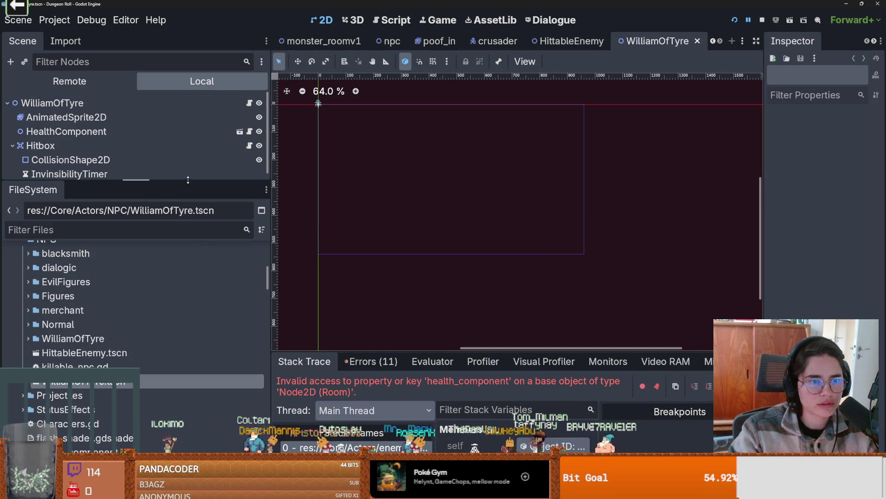
Select the Hitbox's CollisionShape2D, undo a stray sprite move, and save WilliamOfTyre.
mouse_move(174, 184)
mouse_down()
mouse_move(195, 240)
mouse_move(194, 279)
mouse_up()
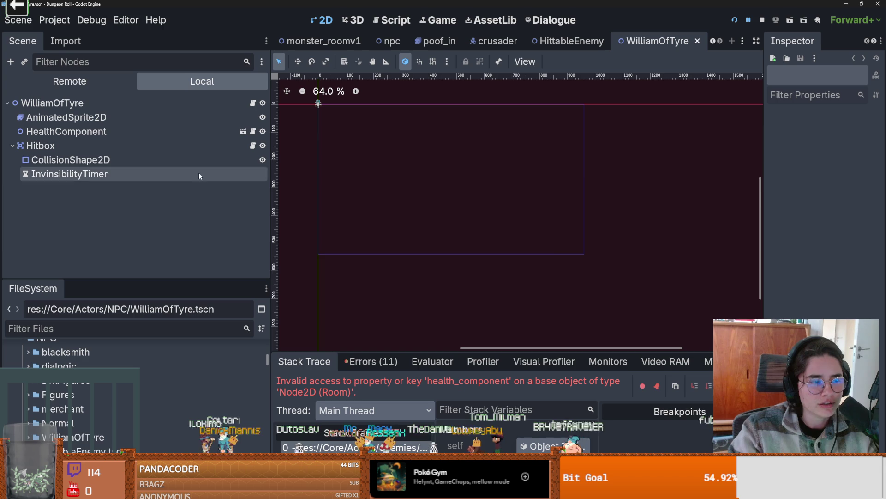
scroll(482, 250, up, 1)
scroll(494, 255, up, 11)
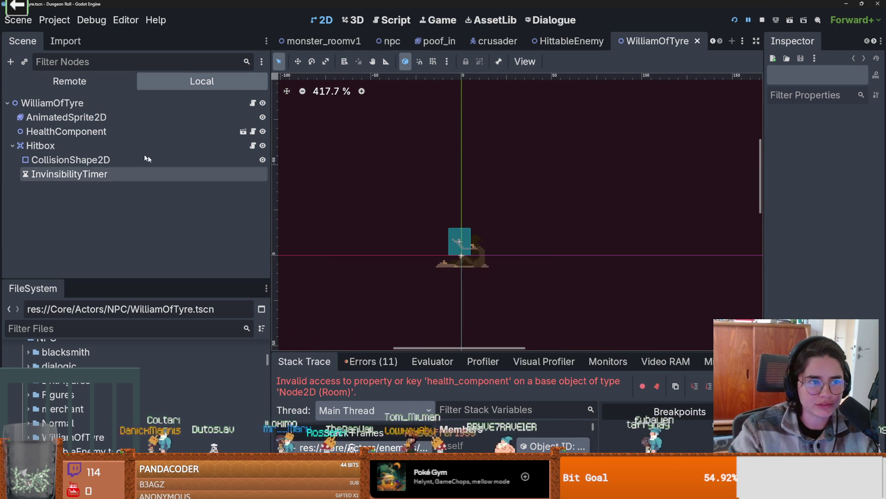
click(76, 145)
click(141, 161)
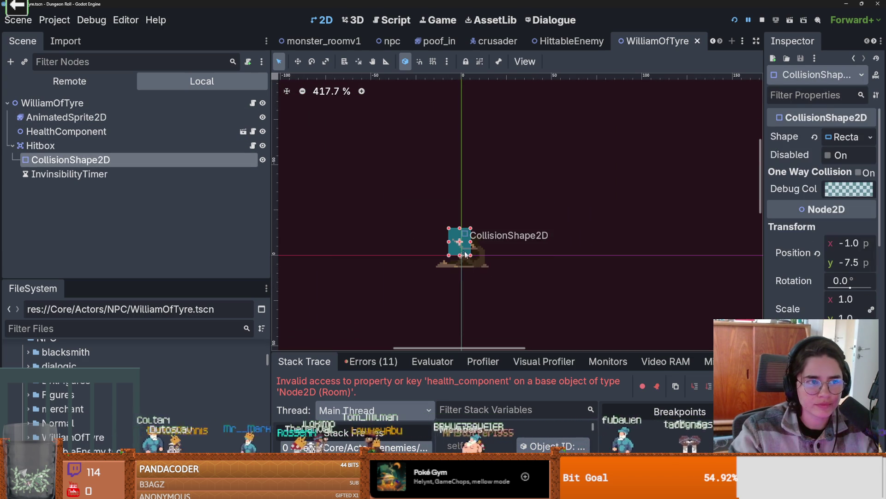
mouse_move(471, 254)
mouse_down()
mouse_move(491, 265)
mouse_move(464, 267)
mouse_move(485, 260)
mouse_up()
key(ctrl+z)
key(ctrl+s)
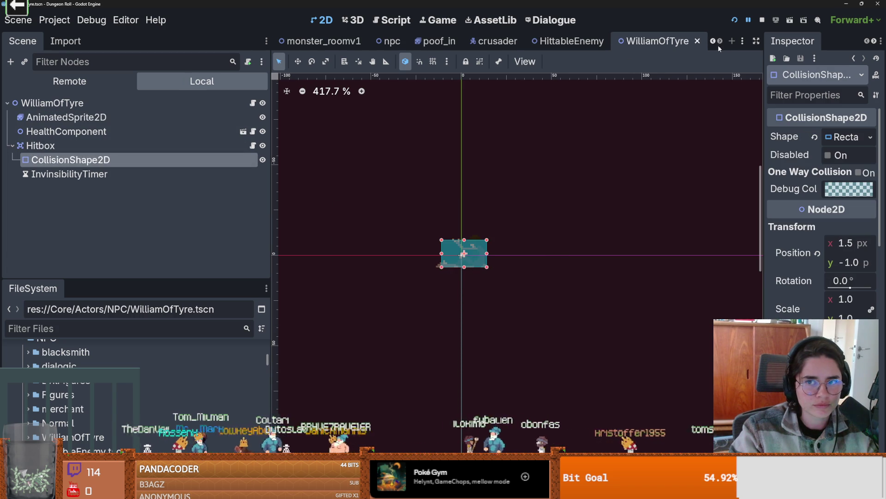
click(713, 44)
click(714, 44)
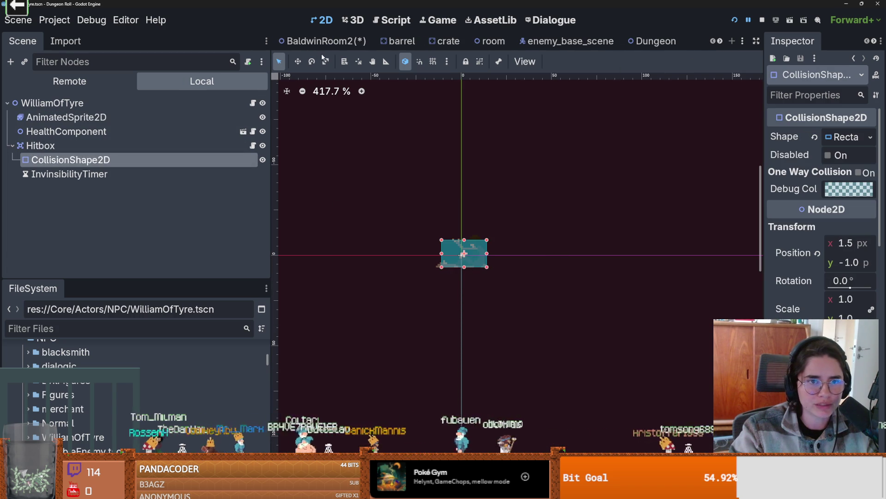
In BaldwinRoom2, delete the old WilliamOfTyre node.
key(ctrl+Tab)
key(ctrl+s)
scroll(514, 267, up, 3)
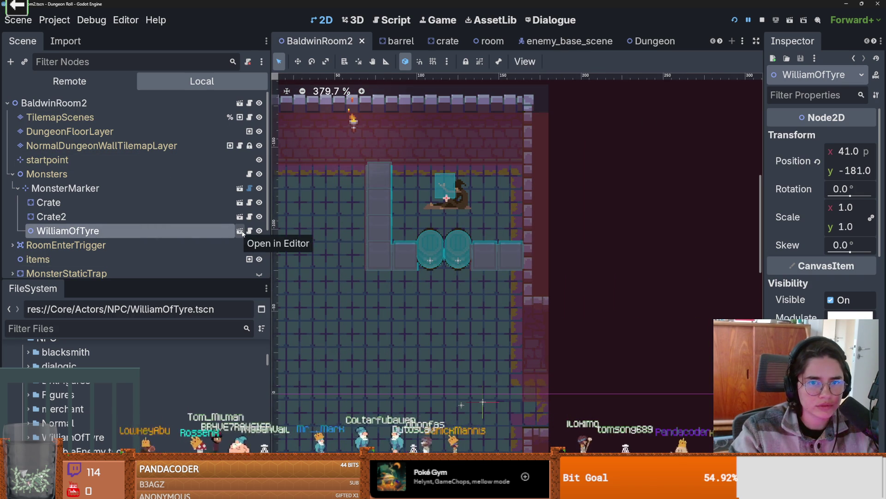
right_click(111, 231)
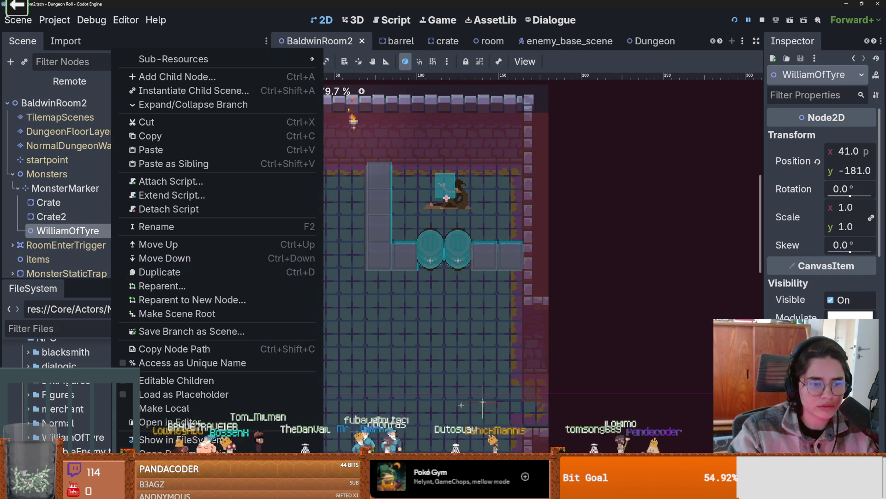
key(Delete)
key(Return)
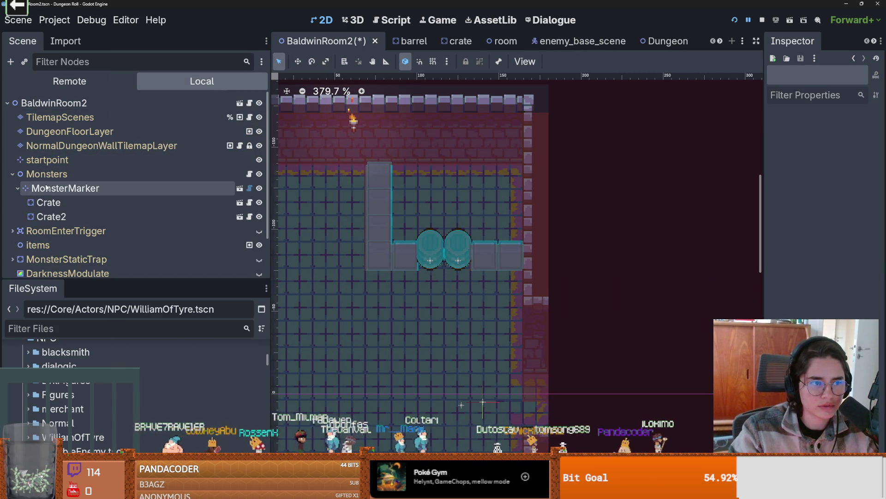
Instance the WilliamOfTyre scene as a child of MonsterMarker.
click(51, 187)
click(25, 61)
text(will)
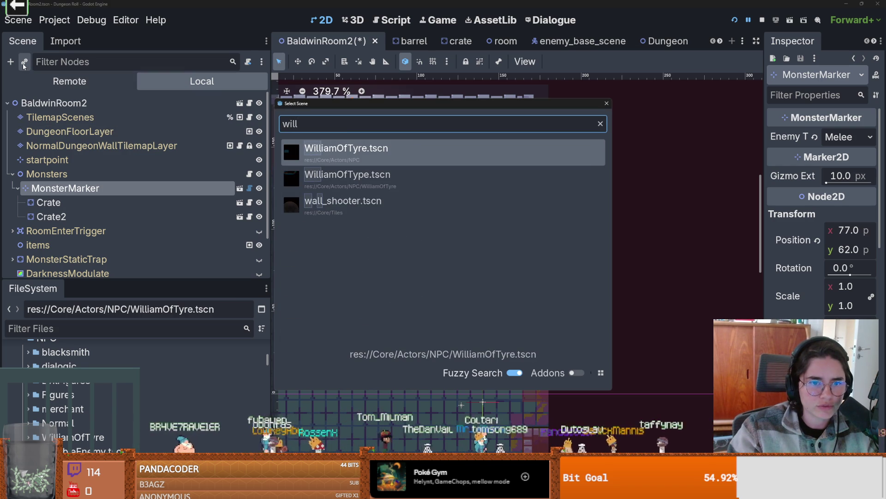
double_click(358, 176)
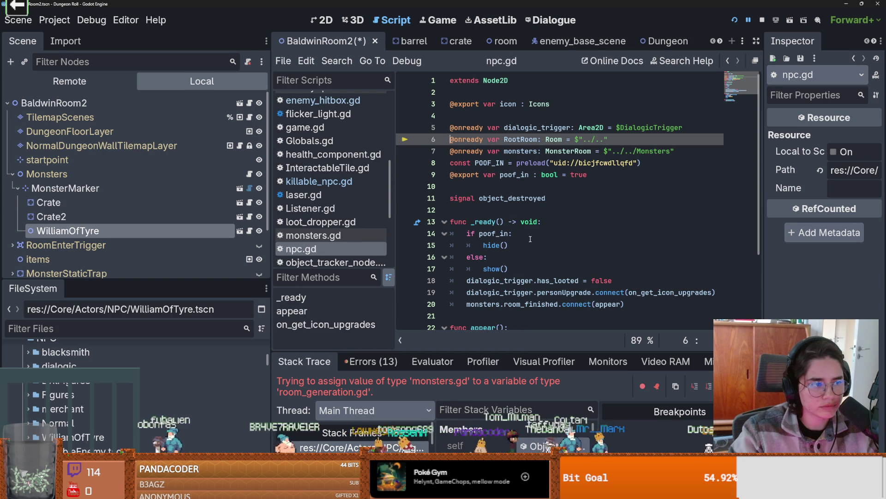
Save BaldwinRoom2 and run the game to test the room.
click(560, 240)
key(ctrl+s)
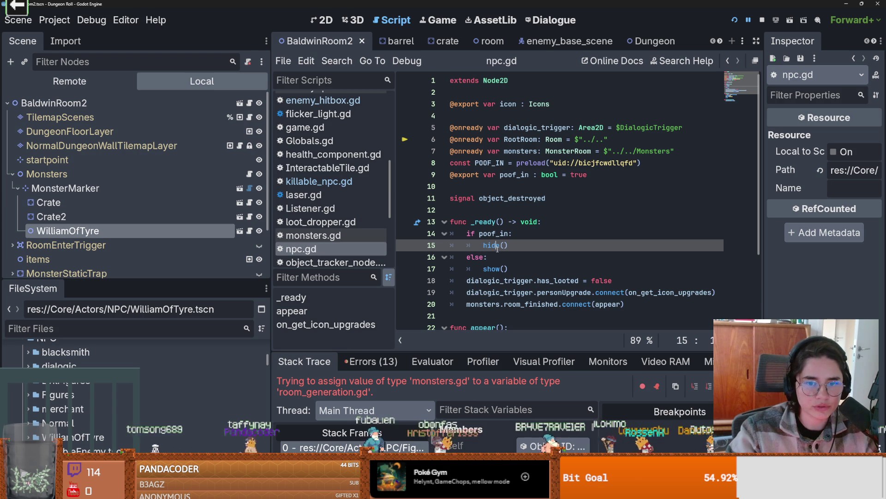
click(738, 22)
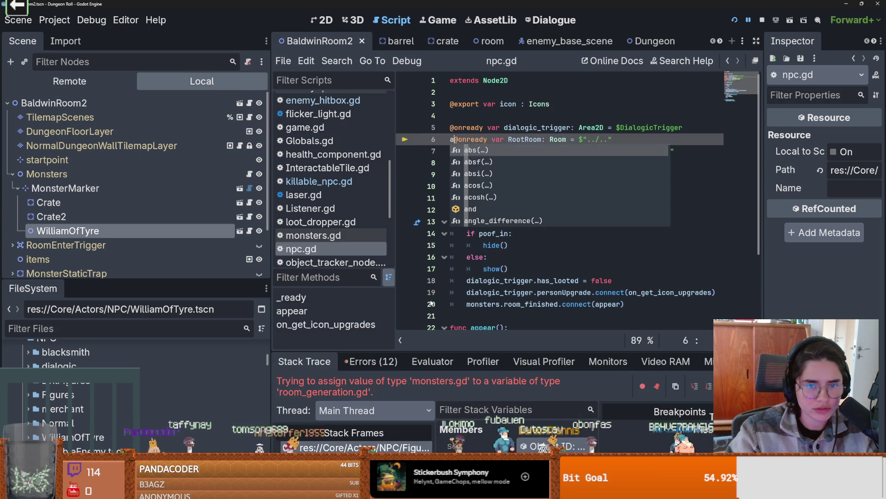
click(526, 246)
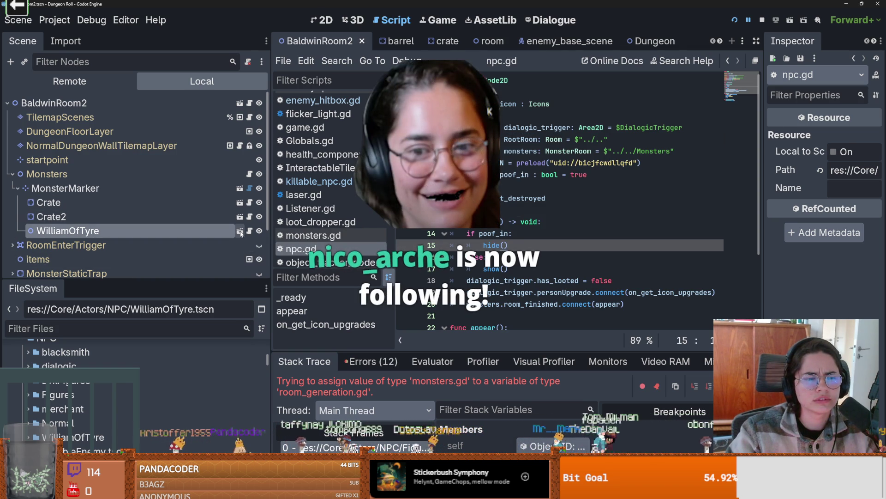
Open the WilliamOfTyre instance's scene and its attached npc.gd script, then save.
click(240, 230)
click(216, 131)
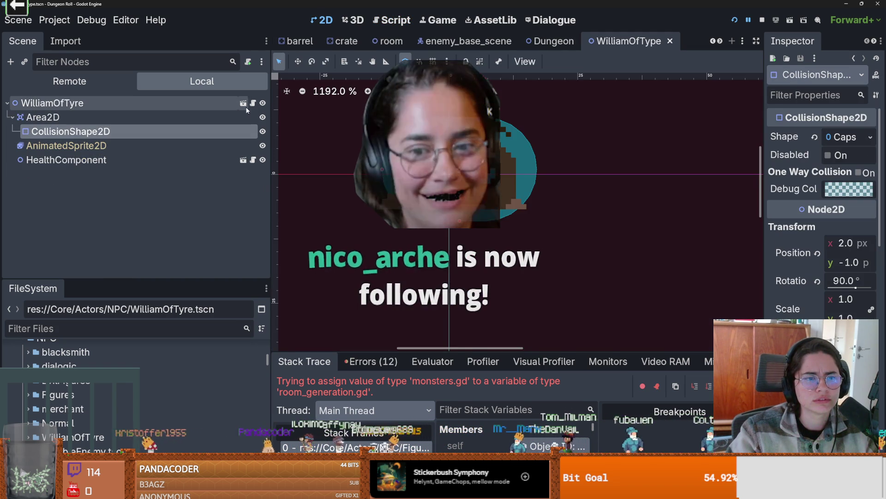
click(253, 103)
key(ctrl+s)
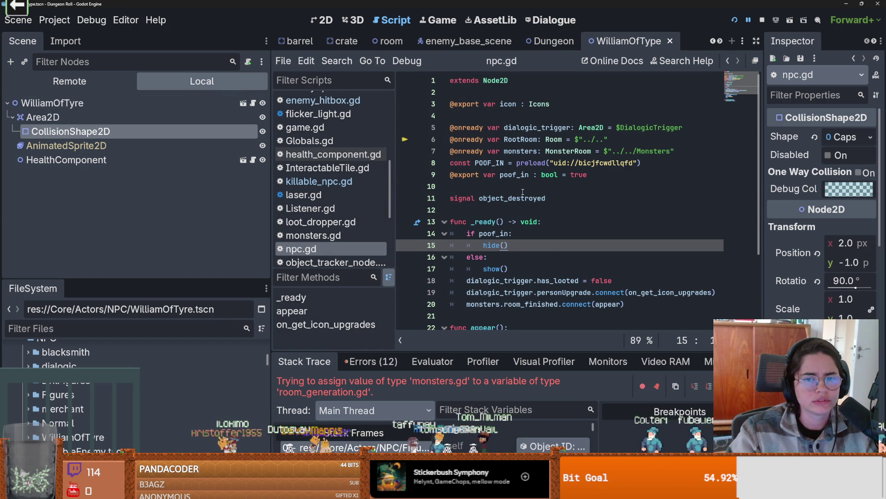
scroll(520, 198, down, 1)
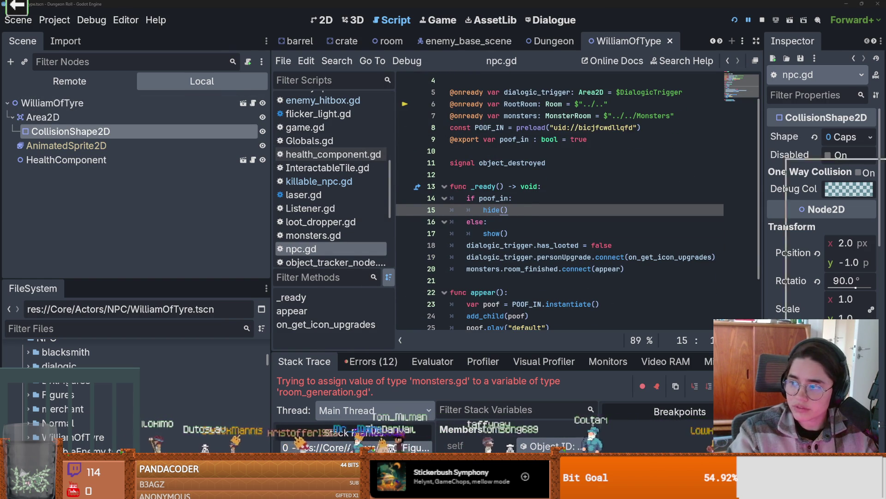
key(alt+Tab)
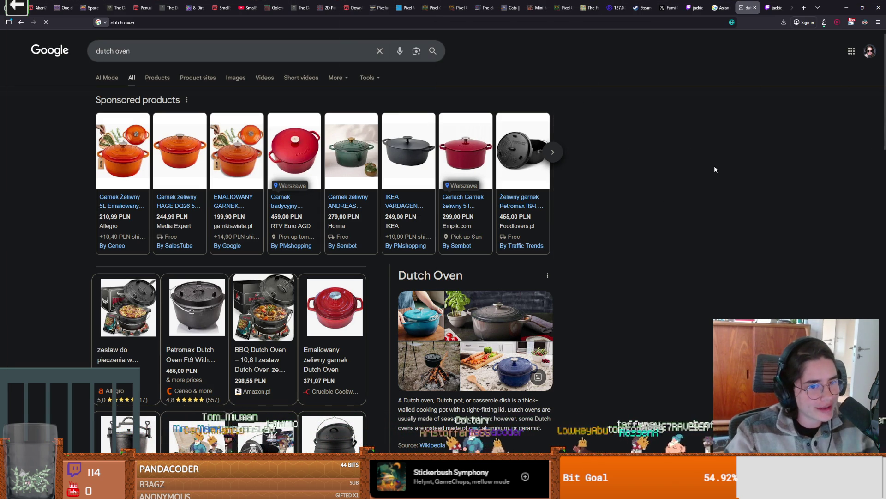
Leave the Chrome 'dutch oven' search and return to Godot's npc.gd.
mouse_move(284, 307)
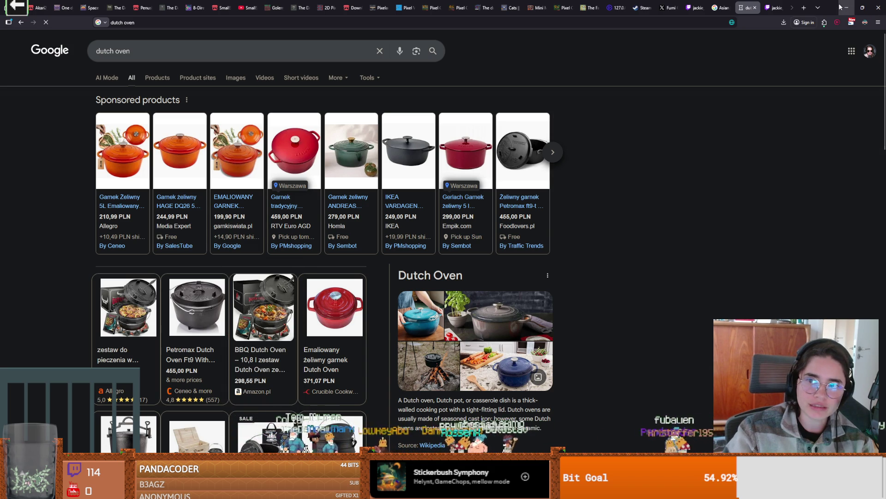
key(alt+Tab)
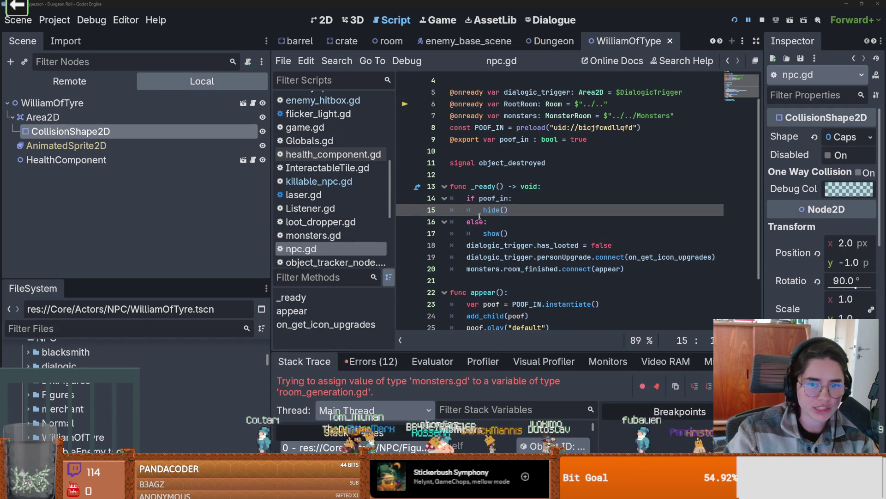
Resize the Scene dock to widen npc.gd, review lines 10–13, and save.
click(276, 218)
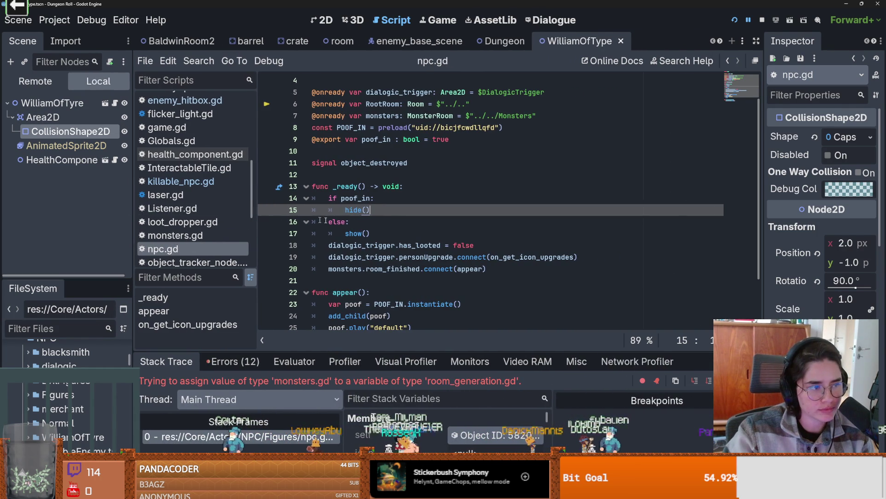
click(397, 223)
click(342, 174)
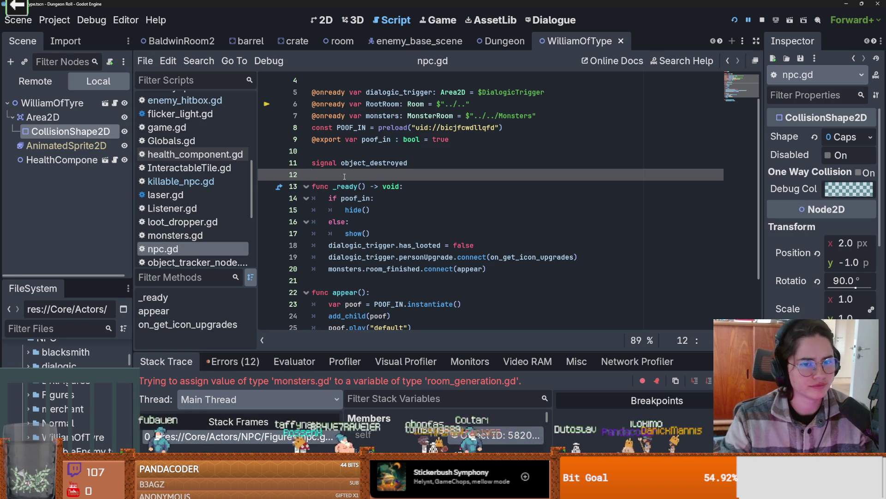
click(339, 152)
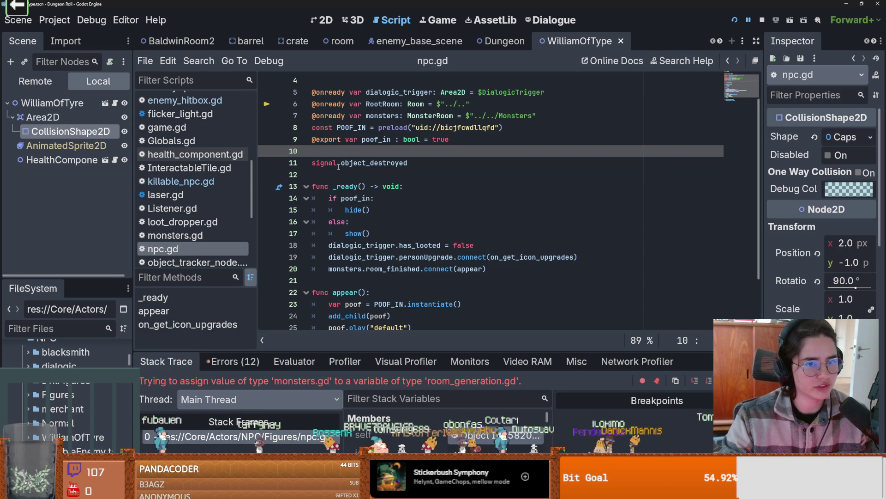
click(342, 175)
key(ctrl+s)
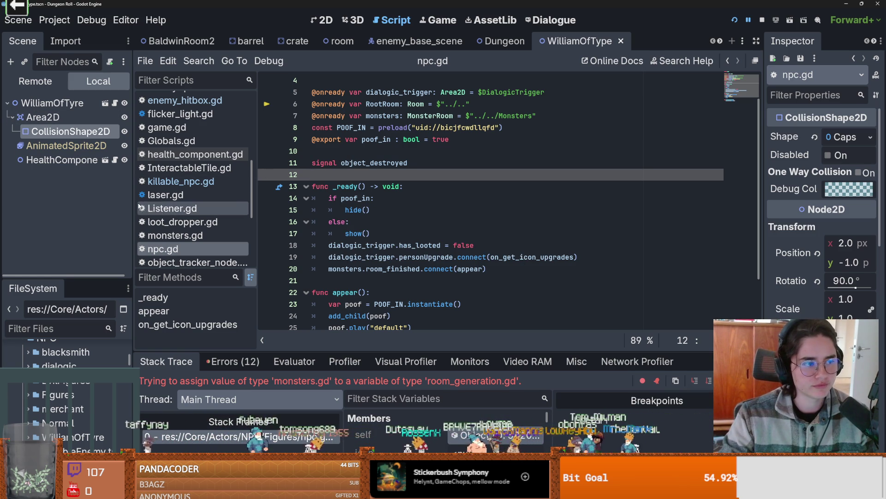
drag(134, 206, 149, 205)
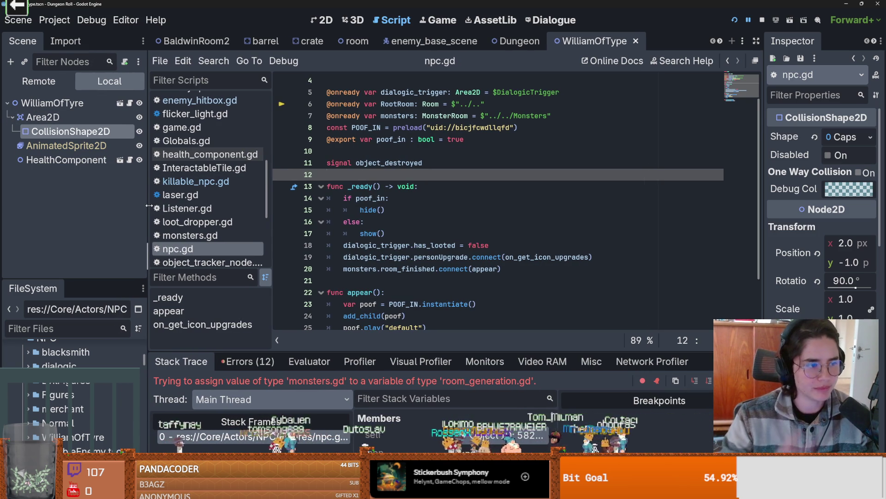
key(ctrl+s)
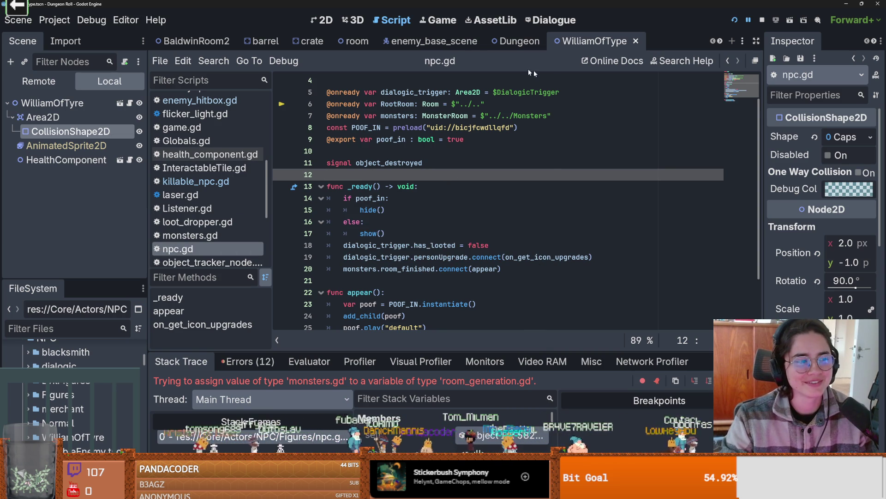
click(380, 187)
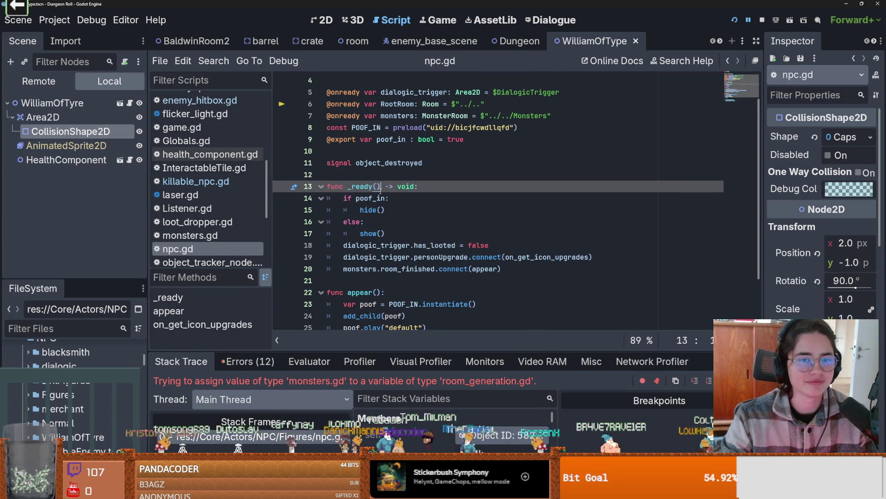
drag(408, 351, 408, 223)
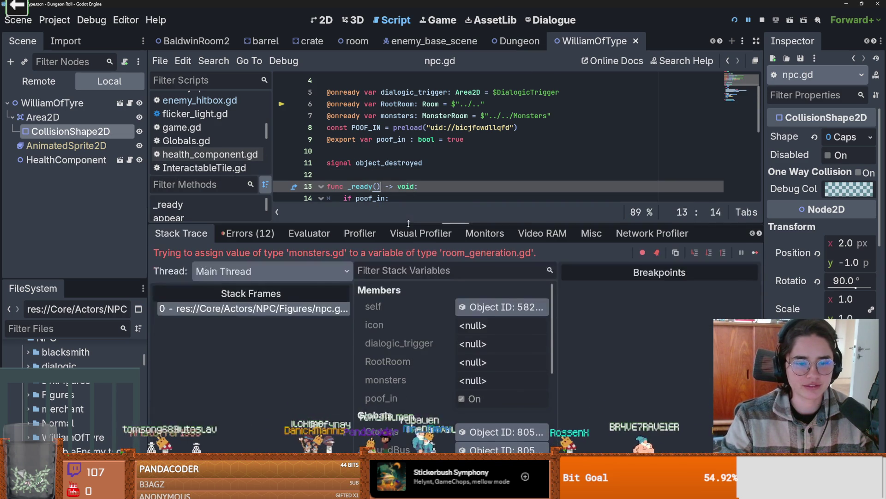
click(298, 310)
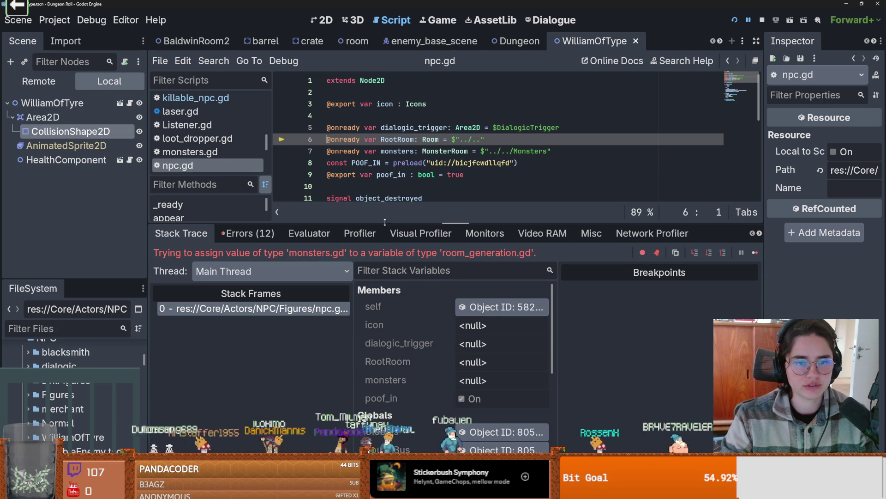
mouse_move(385, 222)
mouse_down()
mouse_move(387, 253)
mouse_move(391, 227)
mouse_up()
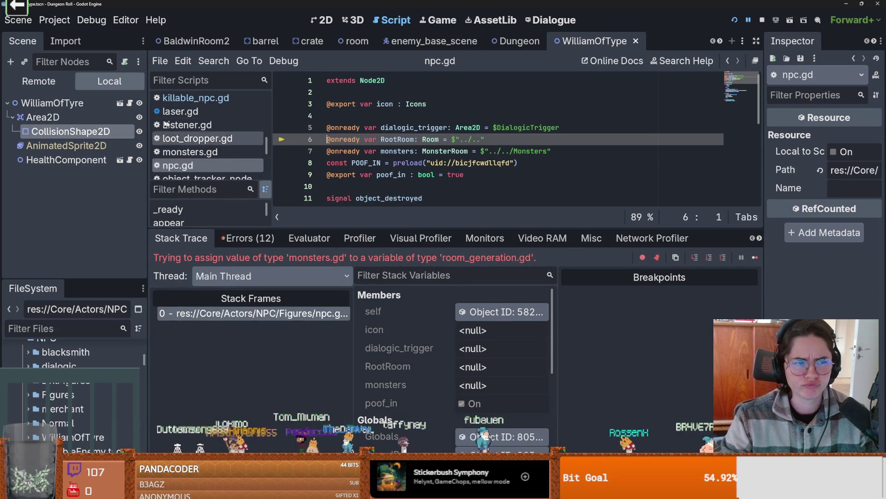
scroll(394, 178, down, 2)
scroll(394, 178, up, 2)
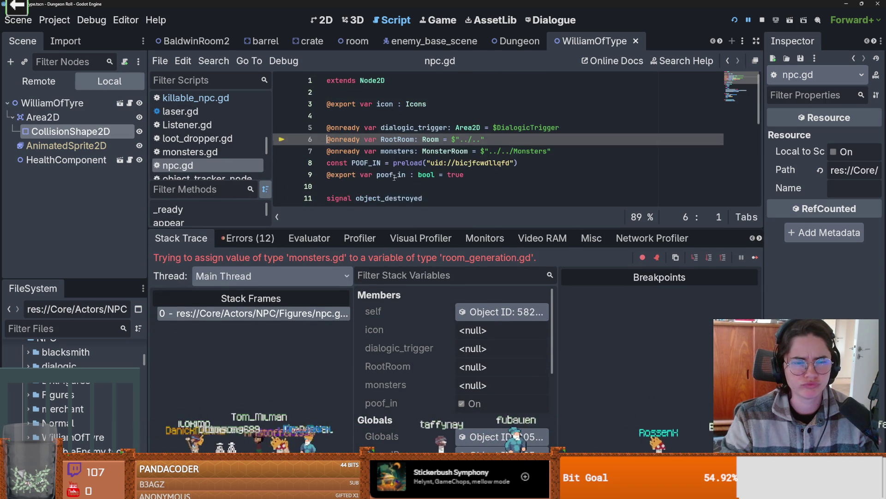
scroll(394, 177, down, 1)
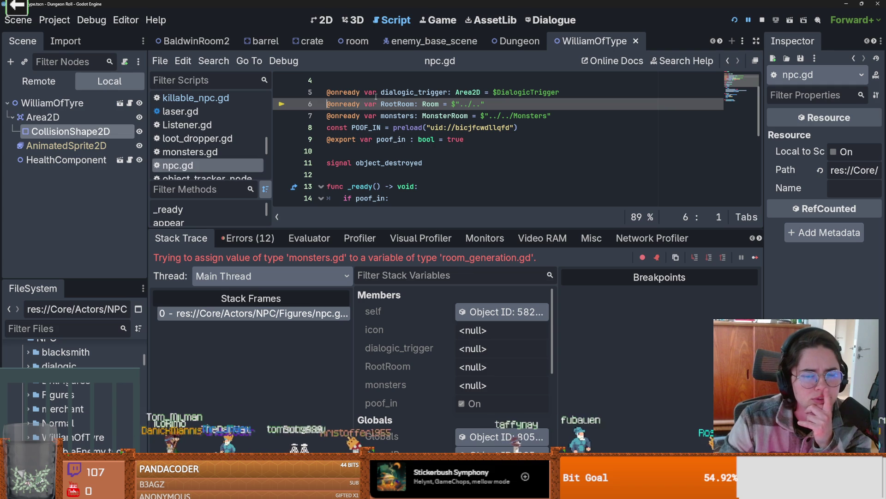
double_click(413, 108)
drag(427, 226, 427, 349)
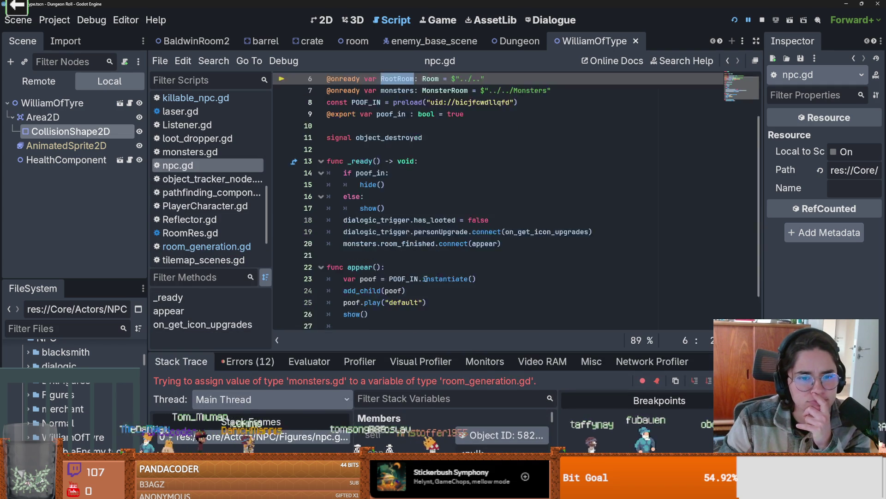
scroll(426, 278, down, 2)
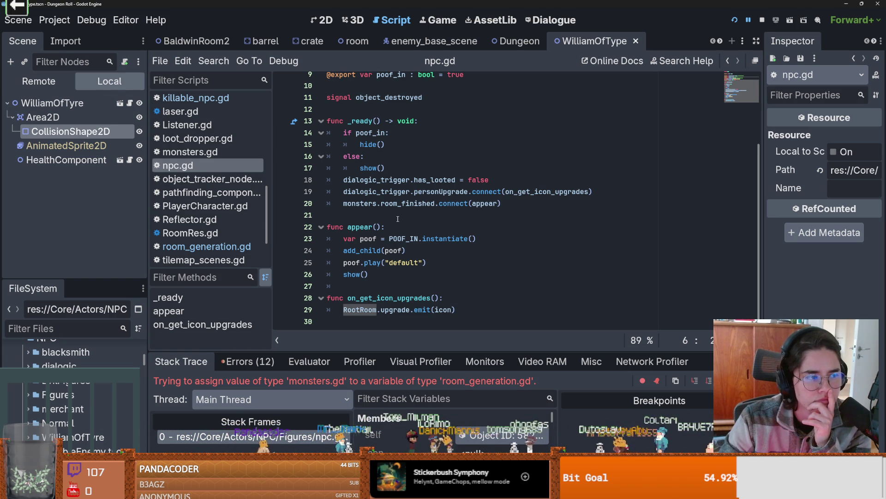
scroll(424, 232, up, 2)
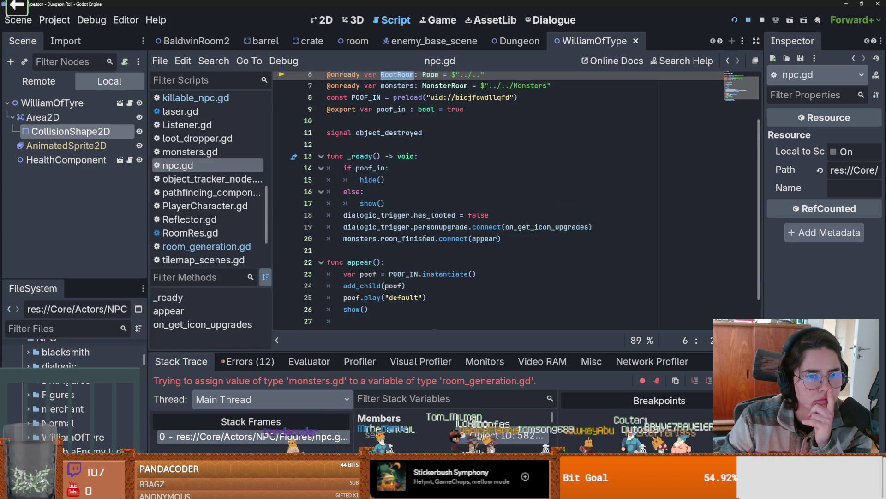
scroll(425, 233, down, 2)
scroll(424, 233, up, 2)
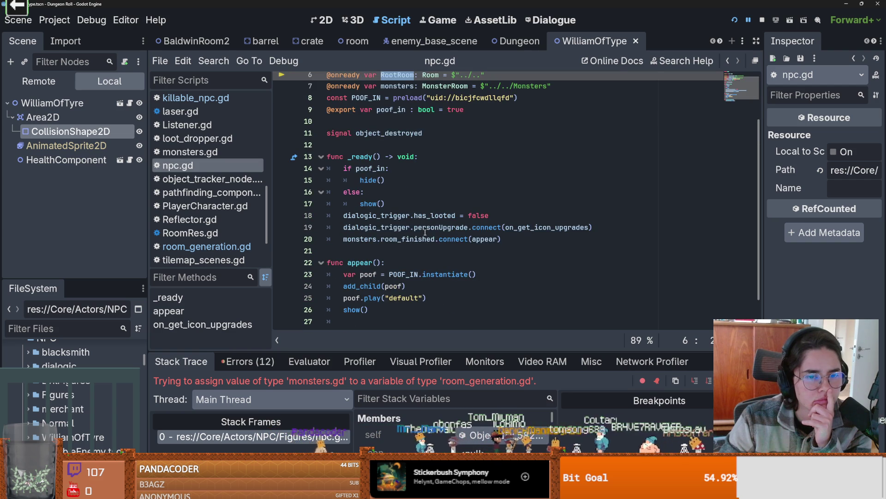
scroll(425, 232, down, 2)
scroll(425, 233, up, 2)
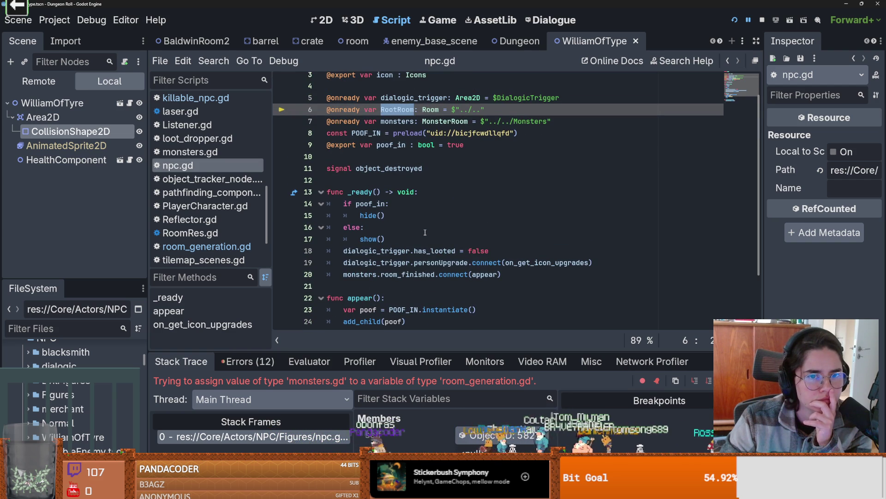
scroll(425, 232, up, 1)
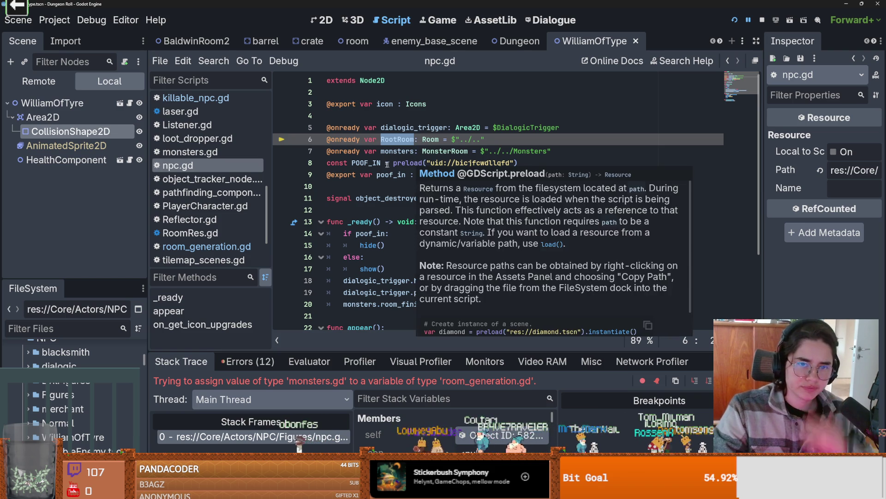
click(68, 103)
Attach a new script named HittableNpc.gd, saved in the NPC folder, to the WilliamOfTyre root node.
scroll(822, 207, down, 5)
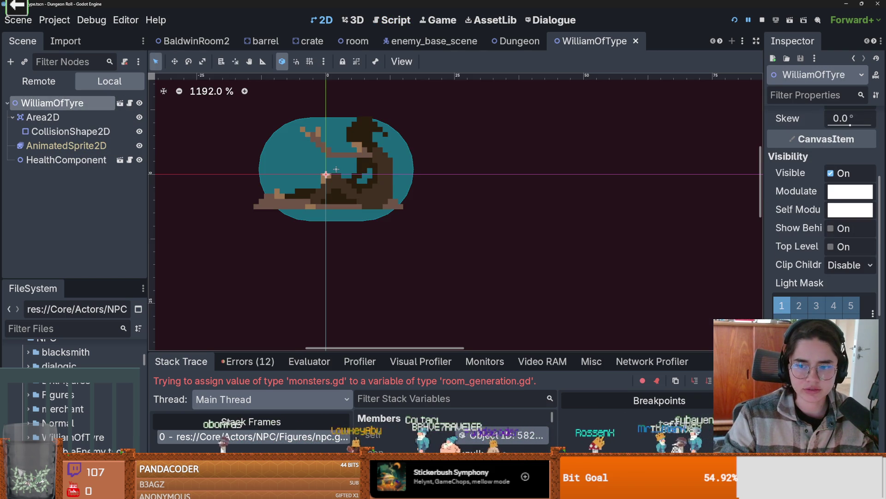
drag(765, 199, 620, 198)
scroll(748, 208, down, 4)
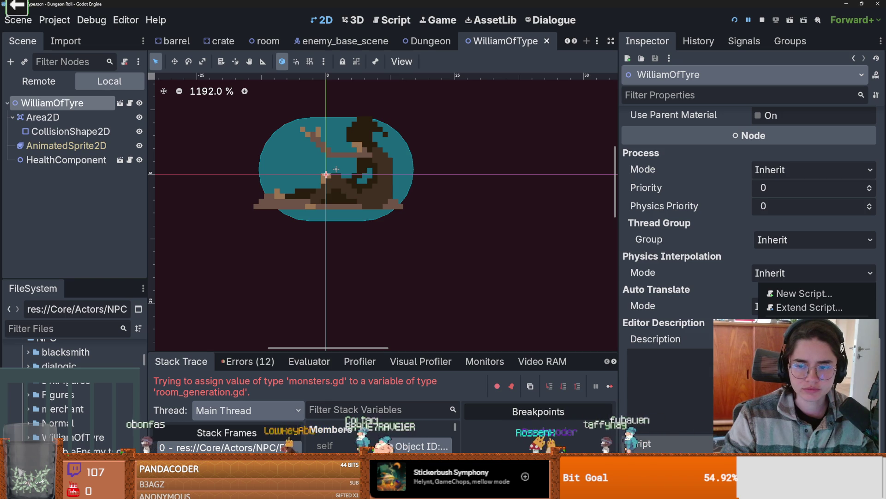
click(803, 369)
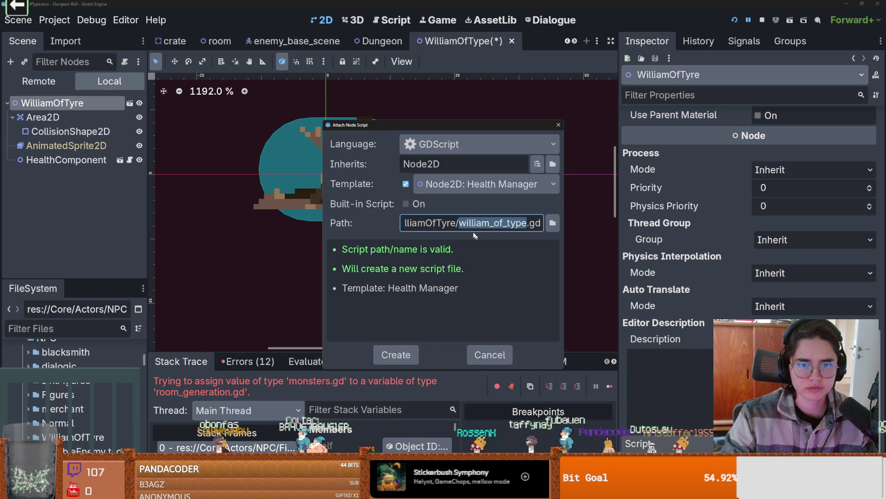
click(553, 223)
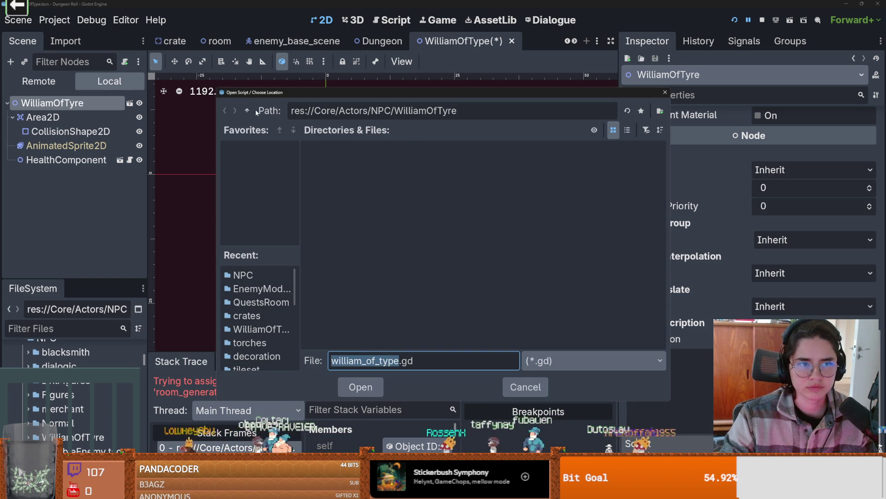
click(252, 111)
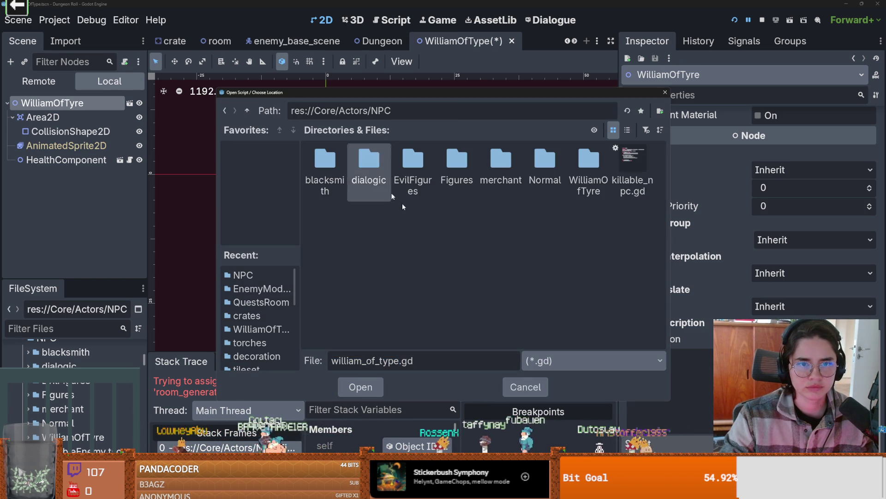
double_click(398, 361)
text(HittableNpc)
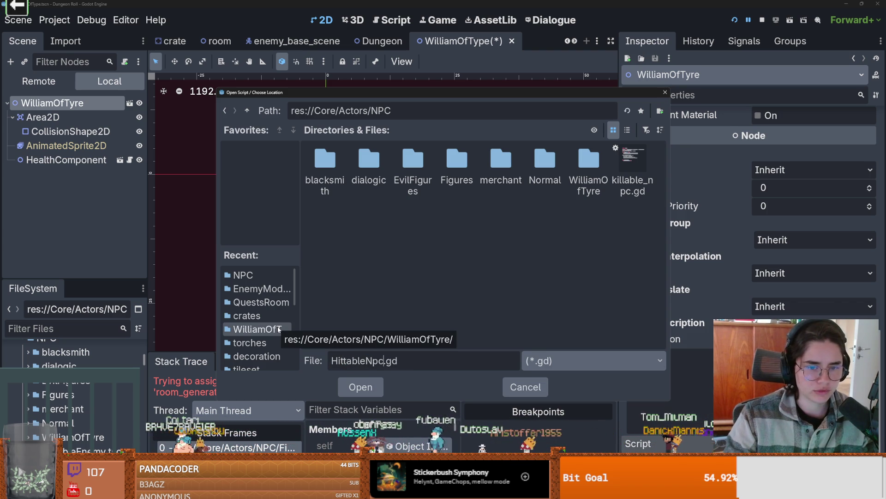
key(Return)
click(388, 356)
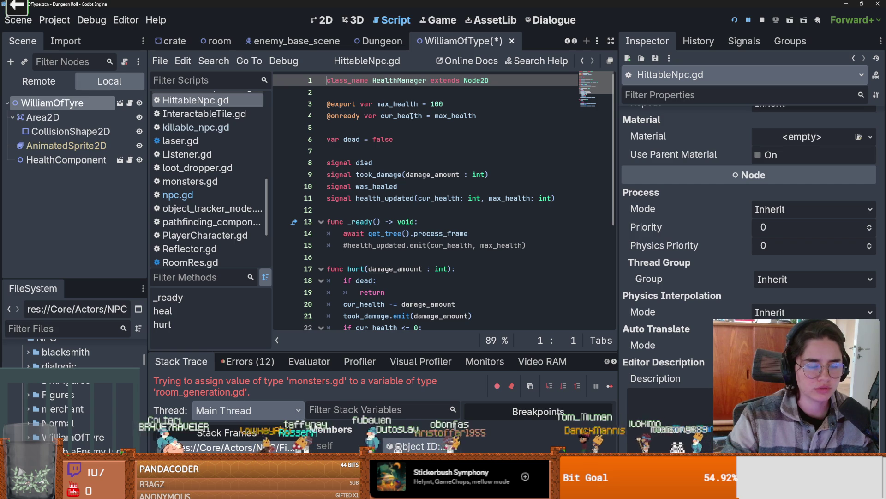
Replace the template code in HittableNpc.gd with 'extends Node2D'.
text(A)
key(ctrl+a)
text(extends Node2D)
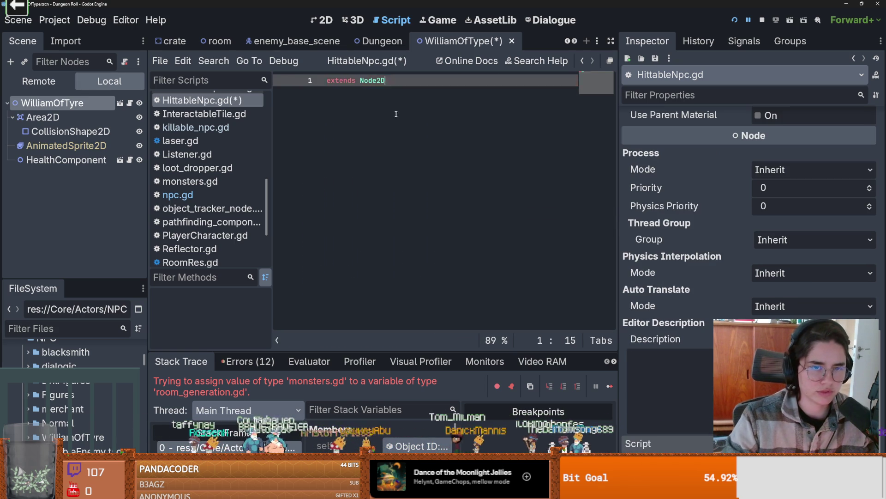
key(Return)
key(Return)
Add a health_component reference to HealthComponent, save, and run the game.
drag(66, 160, 341, 108)
key(ctrl+s)
key(ctrl+s)
click(734, 21)
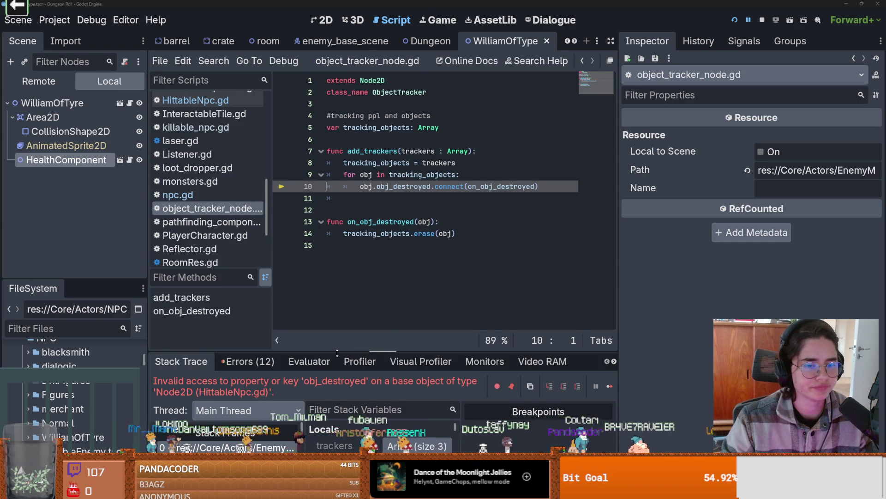
Enlarge the debugger and inspect the missing obj_destroyed on line 10 of HittableNpc.gd.
drag(337, 353, 350, 317)
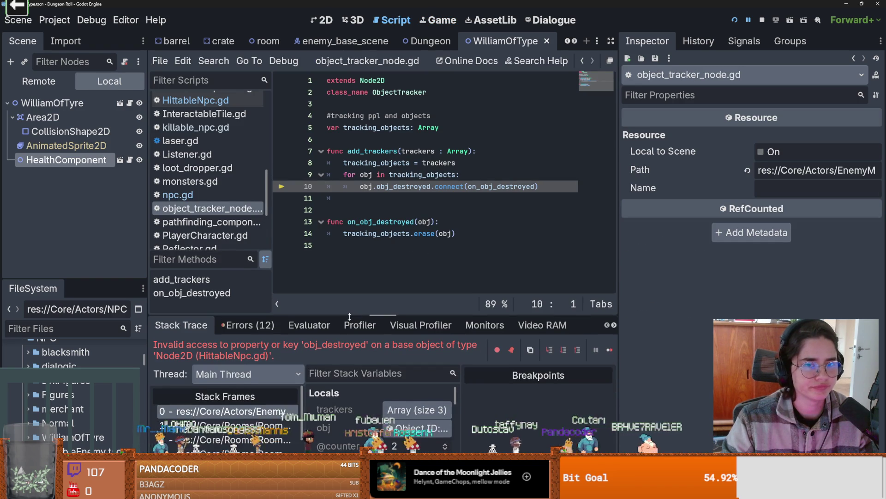
double_click(404, 186)
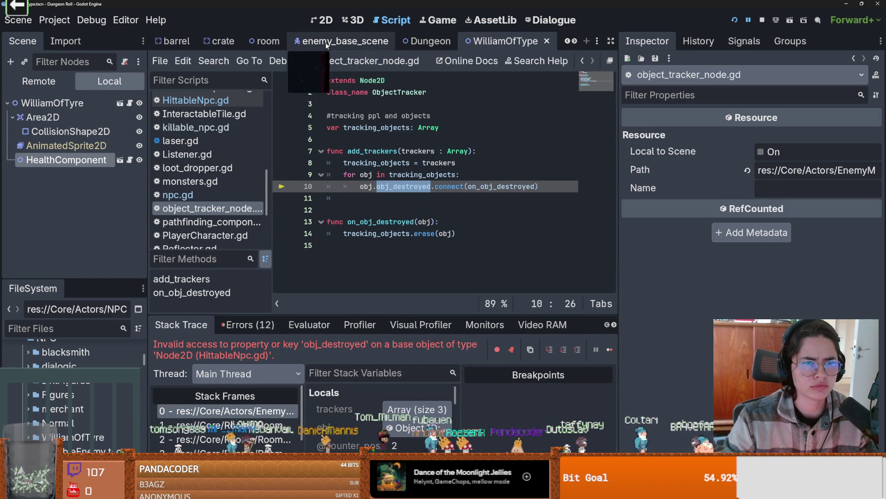
click(130, 103)
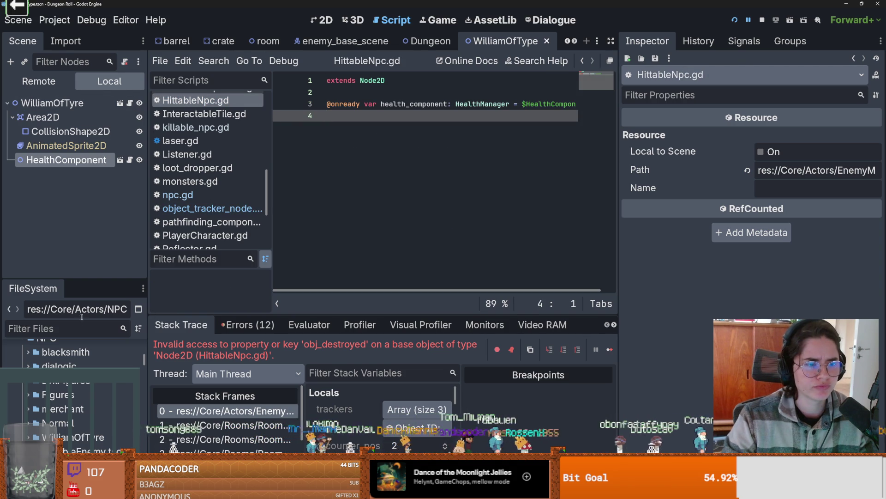
Open the HittableEnemy scene to view its killable_npc.gd script.
double_click(90, 449)
click(130, 105)
scroll(358, 183, down, 1)
scroll(433, 233, up, 1)
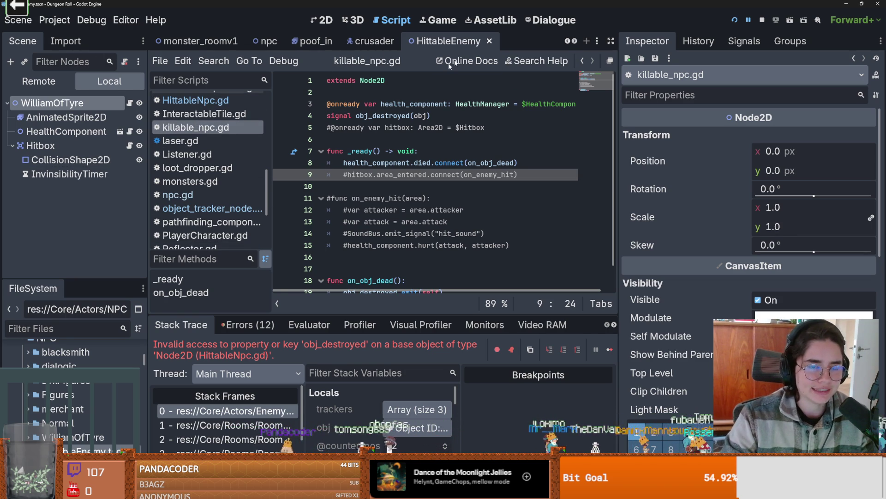
In the WilliamOfTyre scene, quick-open killable_npc.gd and save the scene.
click(70, 160)
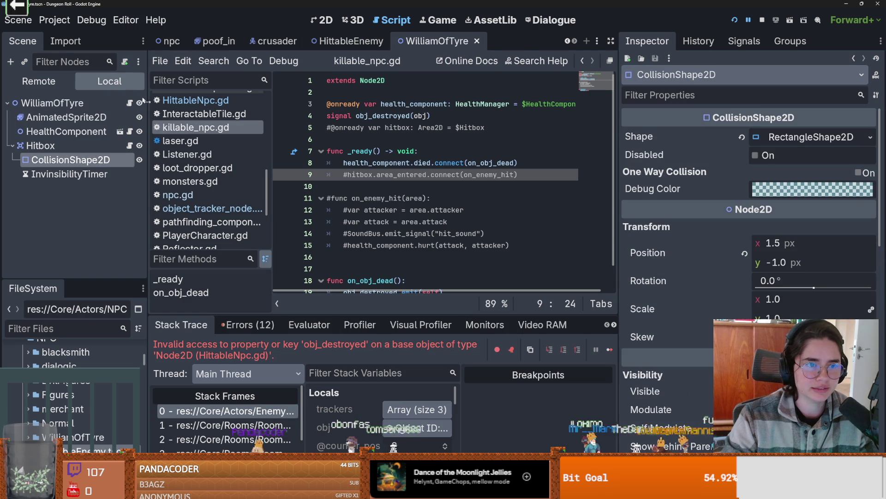
click(130, 102)
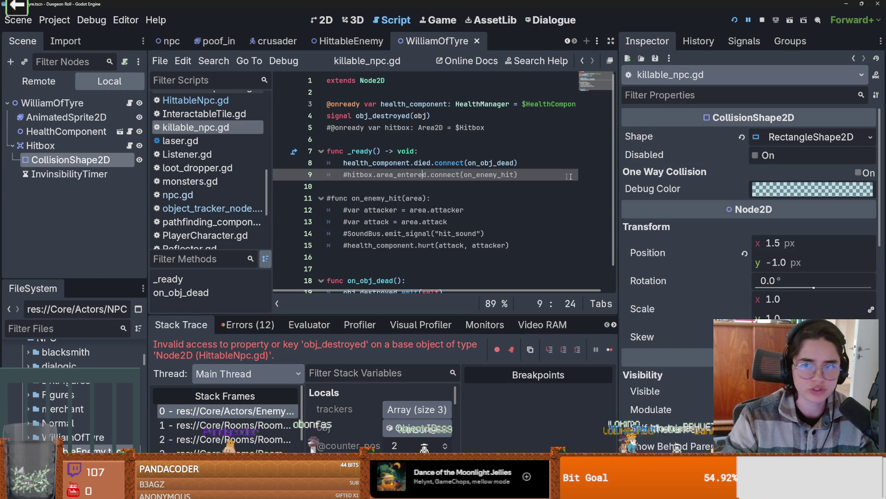
scroll(748, 231, down, 5)
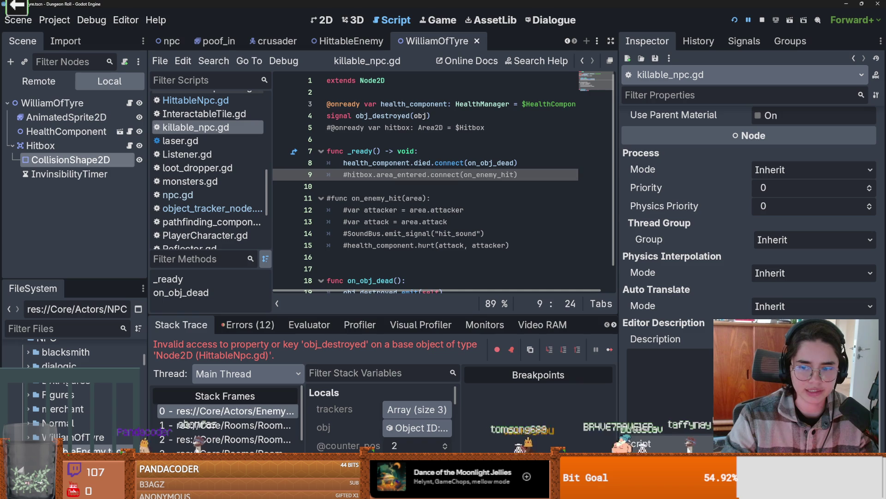
key(ctrl+alt+o)
text(kil)
key(Return)
key(ctrl+s)
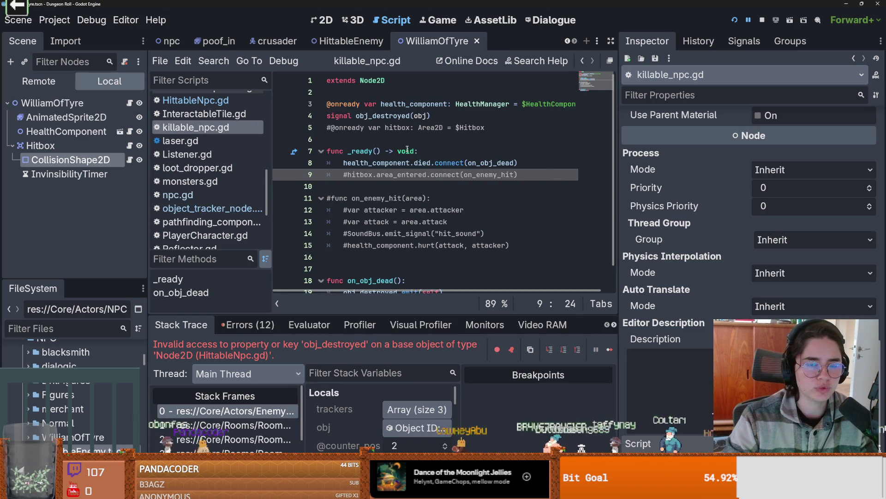
Check the signal declaration in killable_npc.gd, then restart the game.
click(442, 113)
scroll(490, 220, down, 1)
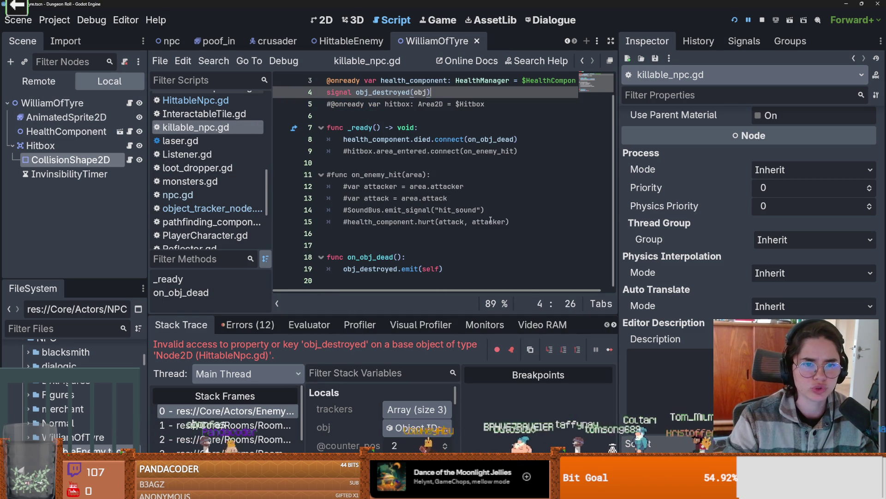
click(734, 20)
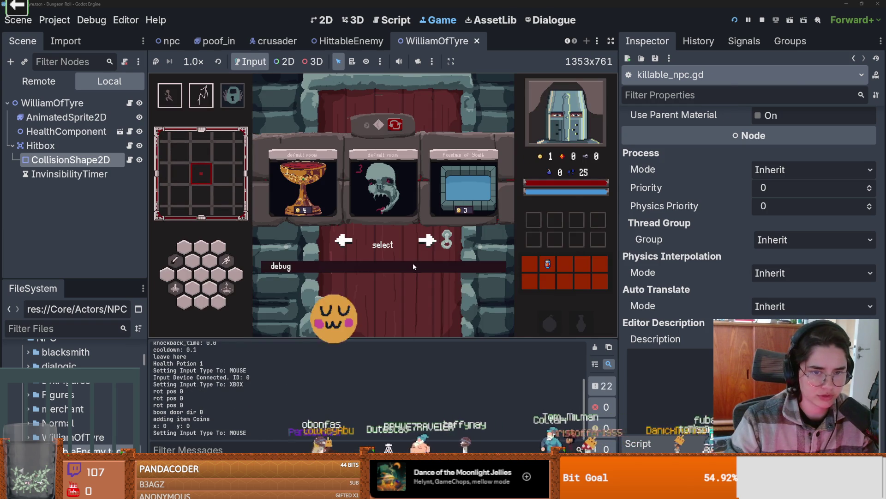
Enable the in-game debug option, then switch to the BaldwinRoom2 scene tab.
click(413, 266)
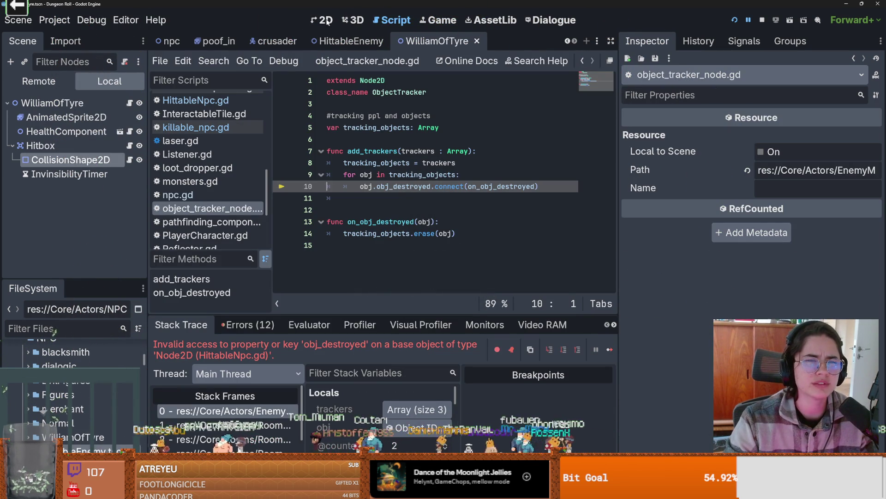
click(568, 41)
click(568, 41)
click(568, 41)
click(568, 41)
click(194, 41)
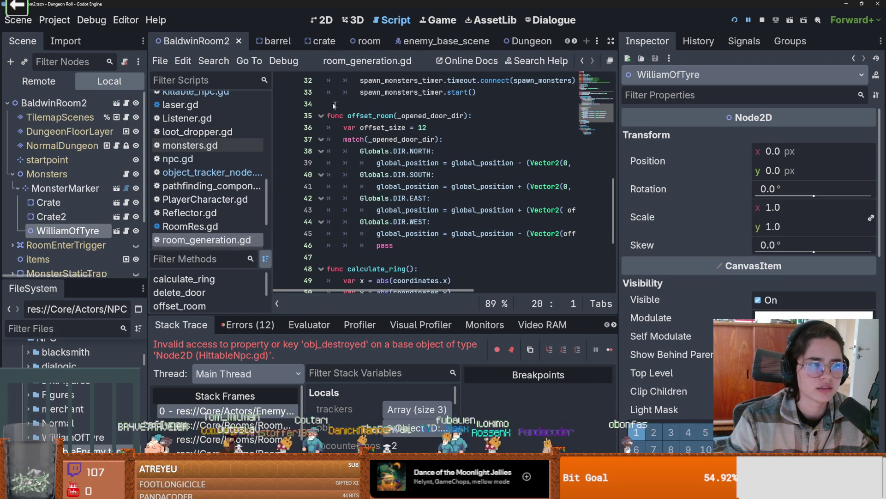
Move WilliamOfTyre to (45, -179) in BaldwinRoom2's 2D view, then rerun the game with debug on.
click(323, 20)
scroll(347, 240, down, 5)
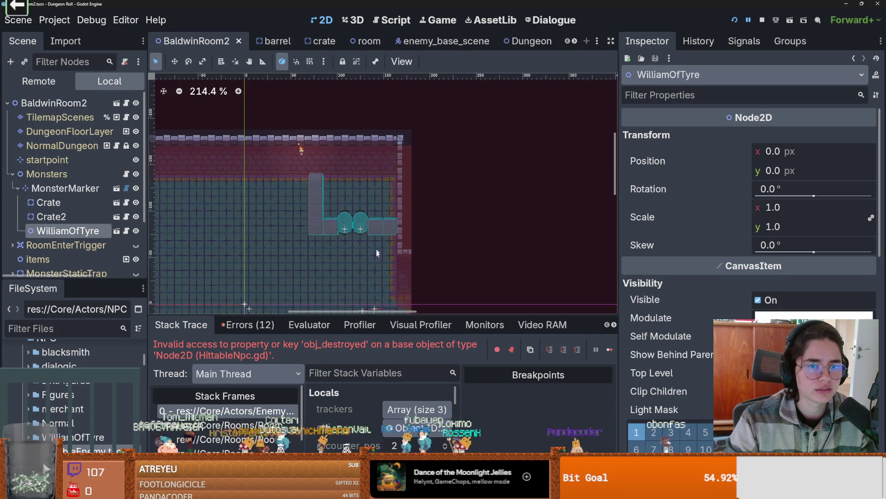
scroll(346, 240, up, 3)
scroll(346, 241, up, 1)
mouse_move(346, 240)
mouse_down()
mouse_move(304, 236)
mouse_move(320, 227)
mouse_move(376, 59)
mouse_move(364, 94)
mouse_up()
scroll(320, 226, down, 5)
click(734, 20)
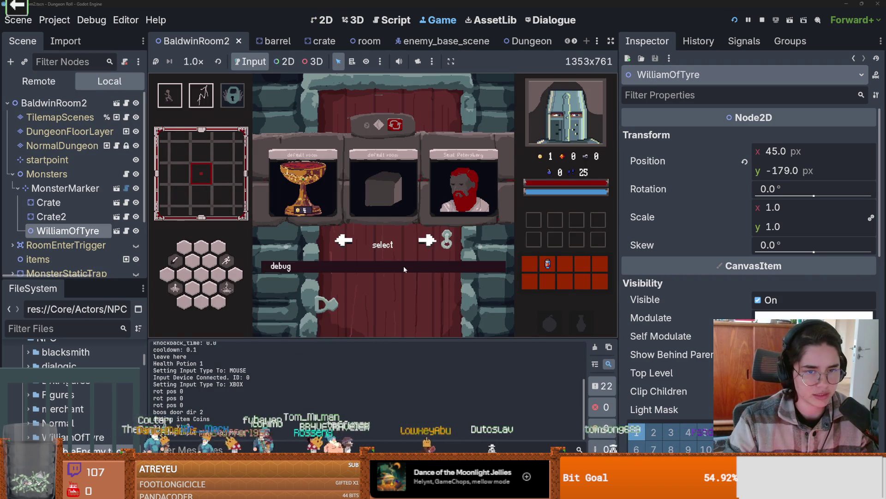
click(403, 269)
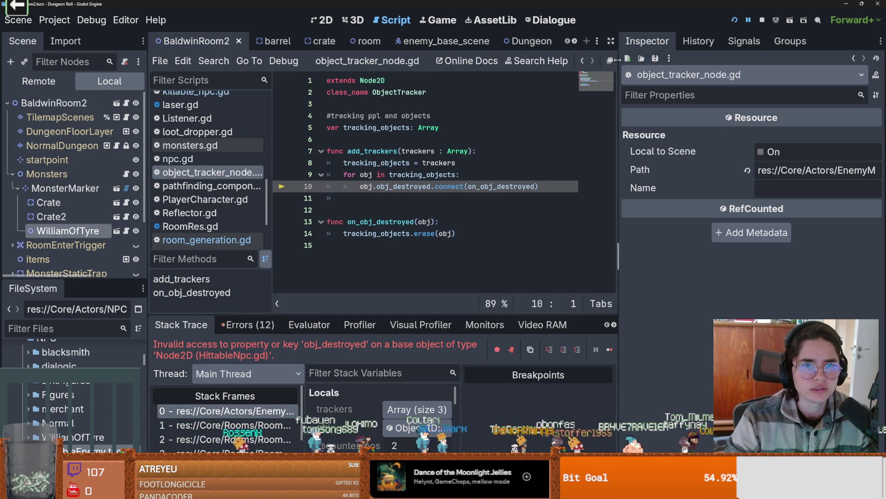
Switch to the WilliamOfTyre scene and select its root node.
drag(616, 59, 723, 59)
click(600, 41)
click(131, 105)
click(105, 104)
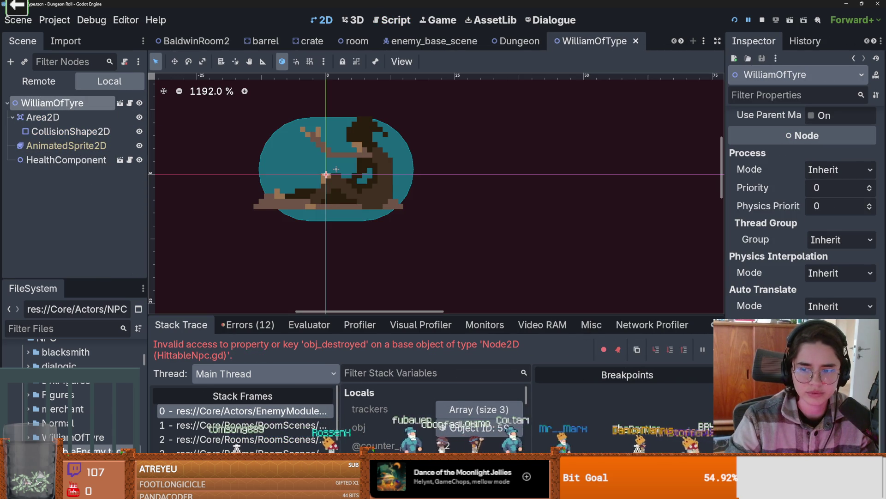
Load killable_npc.gd as the root node's script, save the scene, and run the game.
click(841, 328)
click(813, 321)
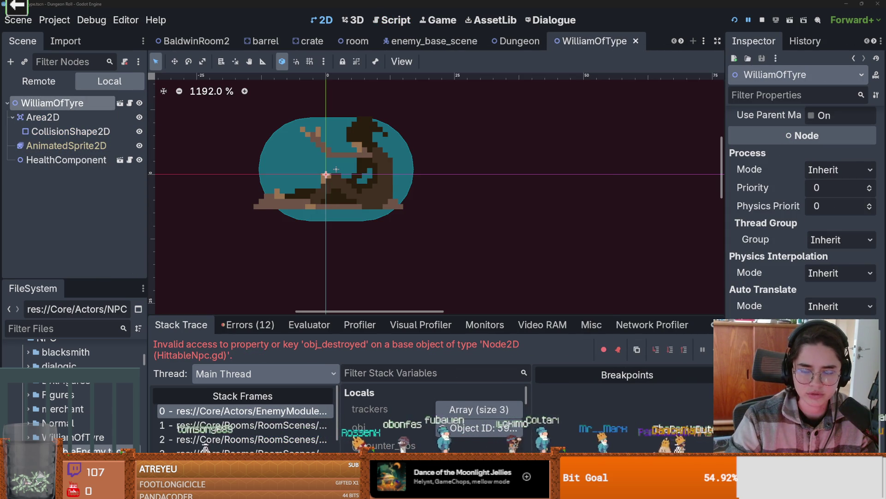
text(kil)
key(Return)
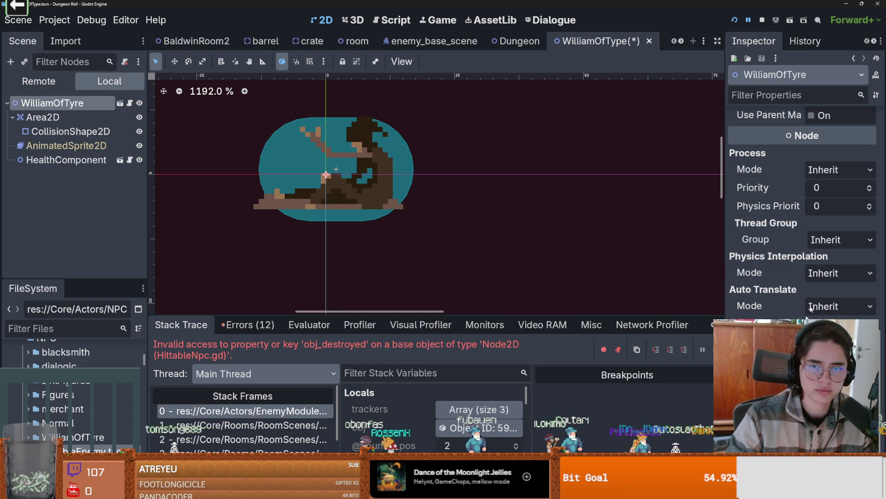
key(ctrl+s)
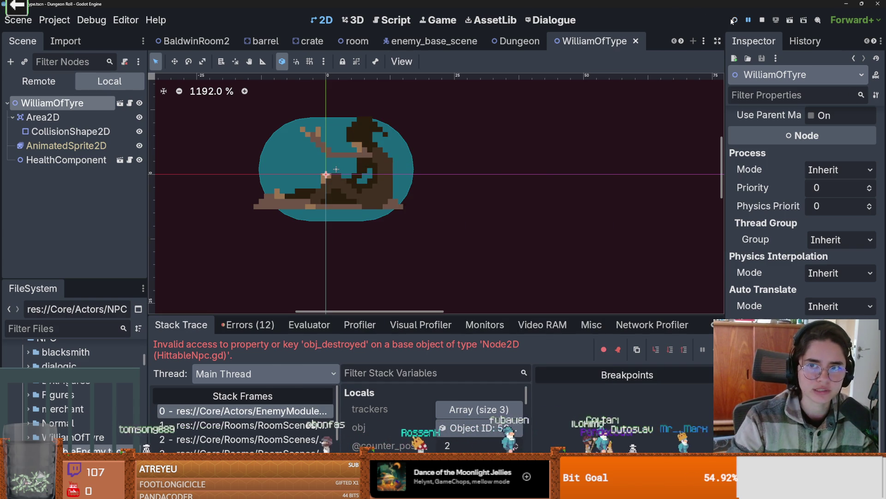
click(733, 20)
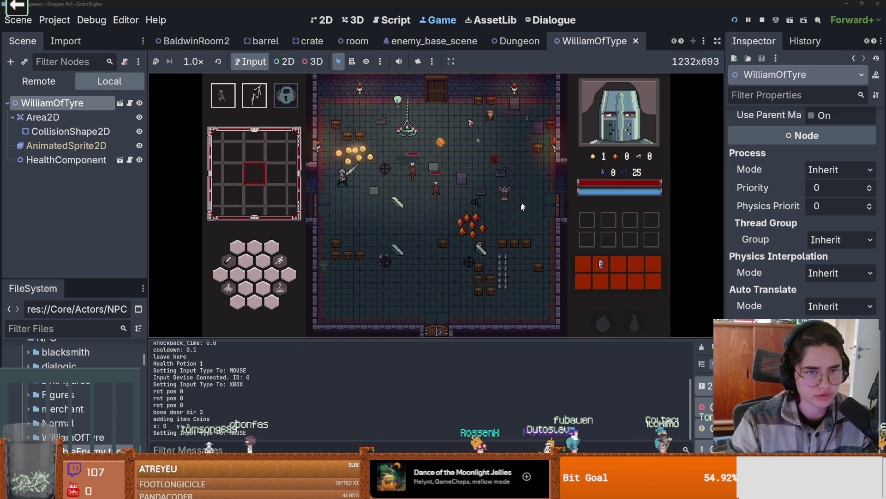
Load a room from the room choices, smash the barrels, and collect a coin.
click(461, 271)
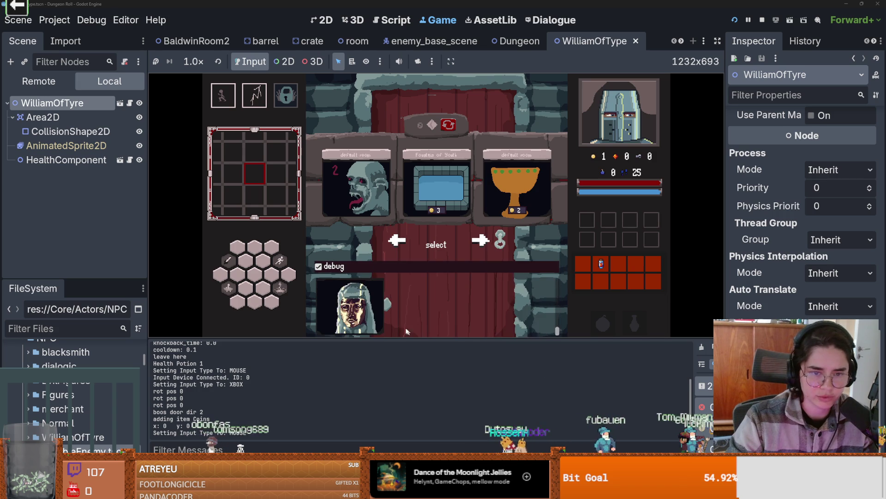
click(376, 316)
key(a)
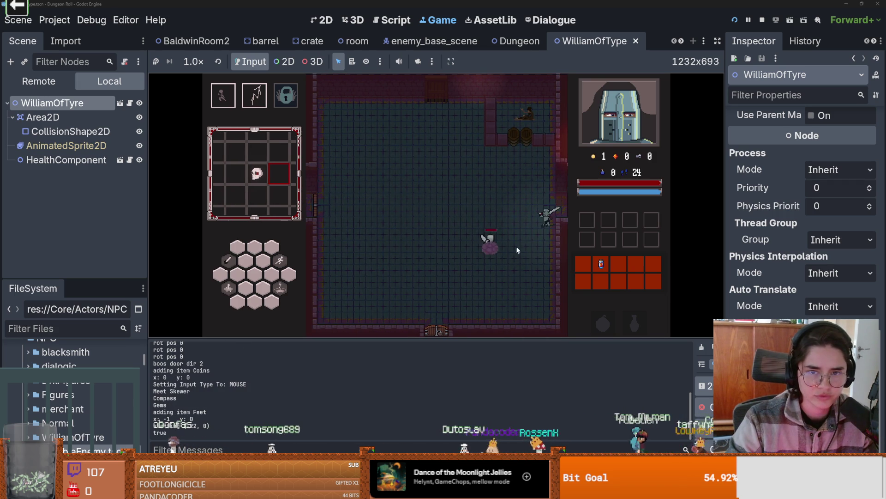
key(w+d)
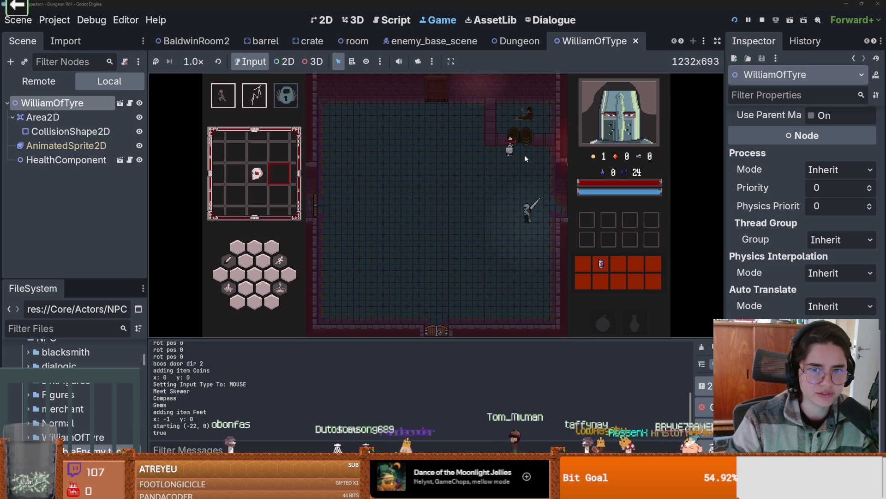
click(525, 154)
key(d)
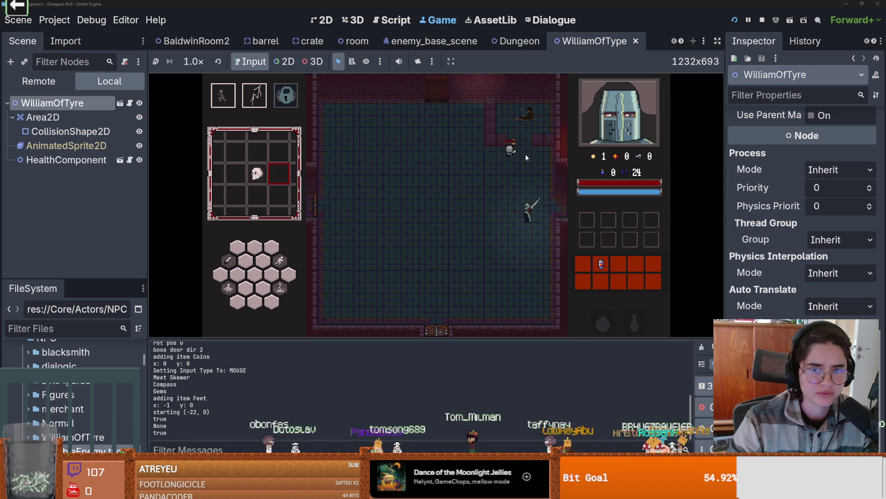
key(w)
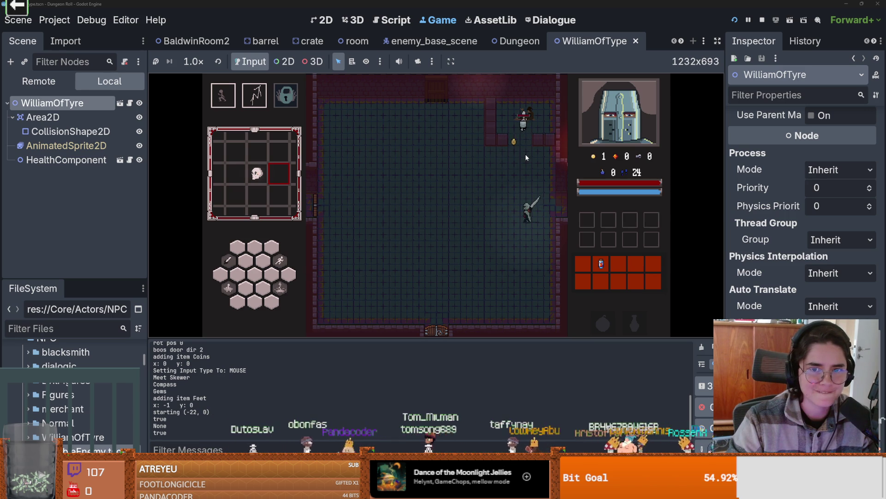
key(a)
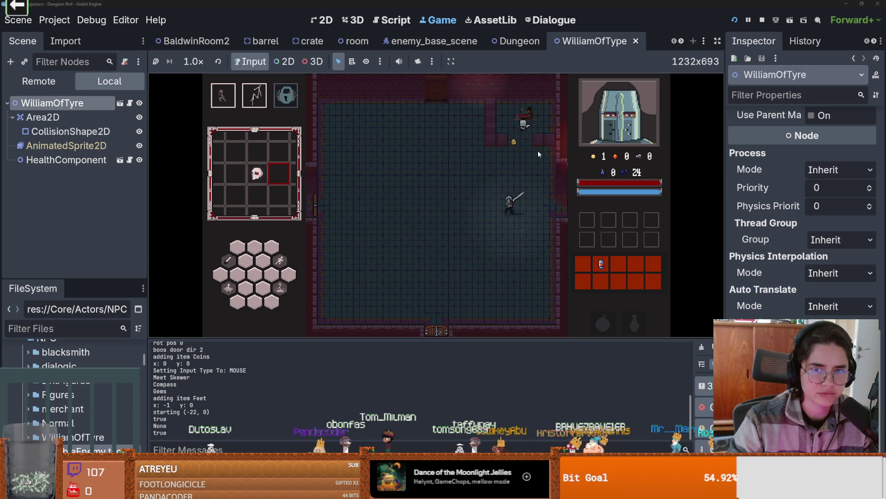
key(w)
Attack the enemy by the top wall, check the dungeon map, and exit through the bottom door.
click(523, 125)
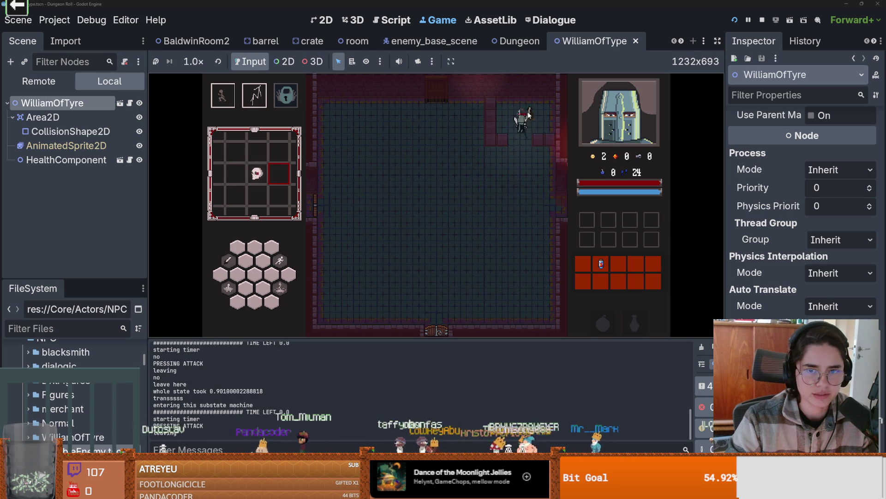
click(531, 127)
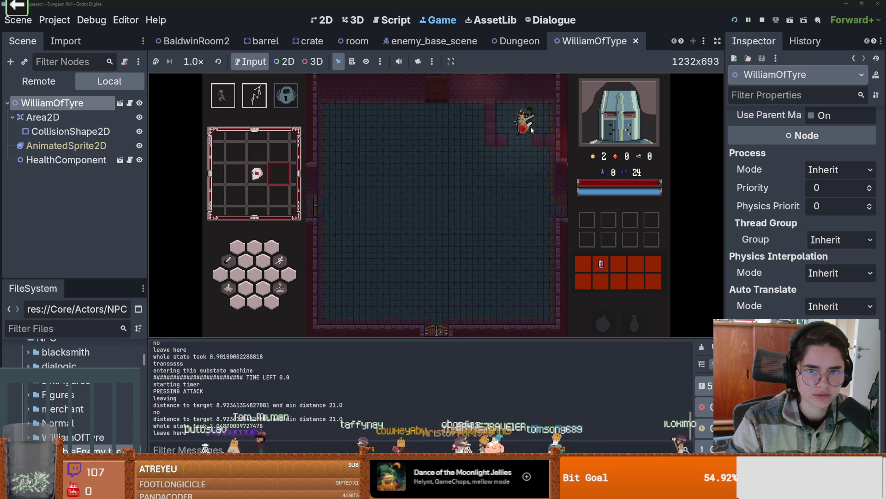
key(s)
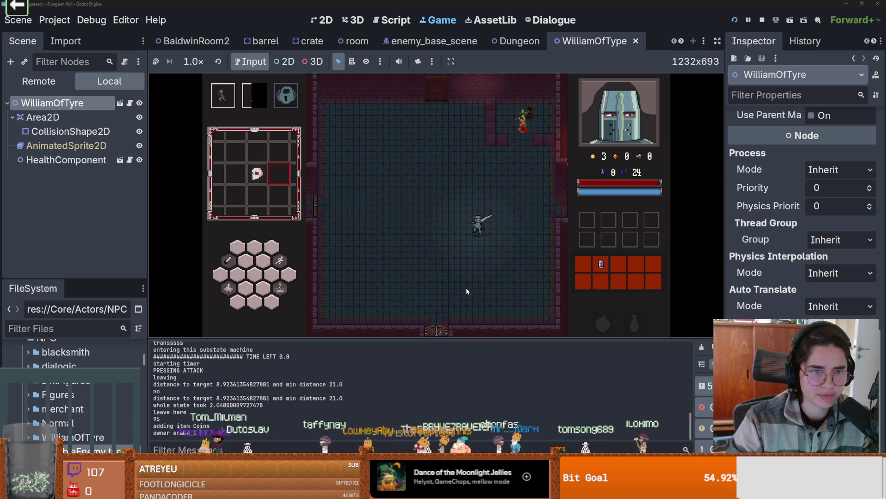
key(m)
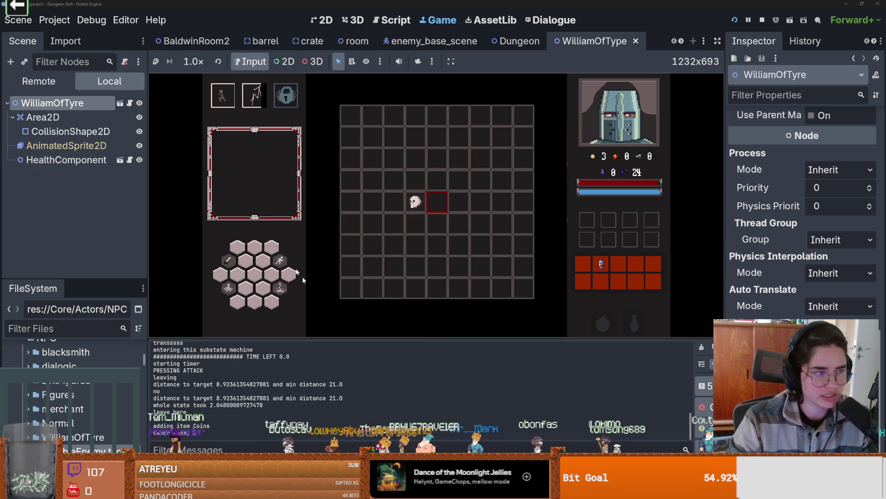
key(m)
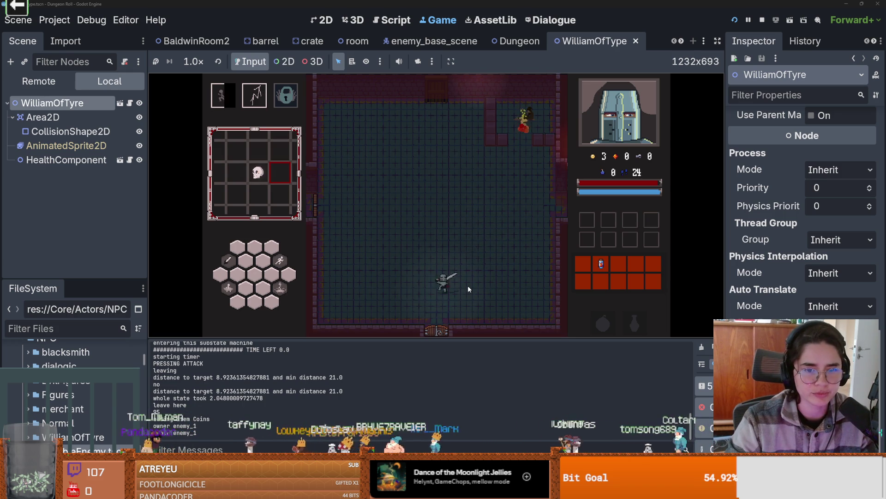
key(s)
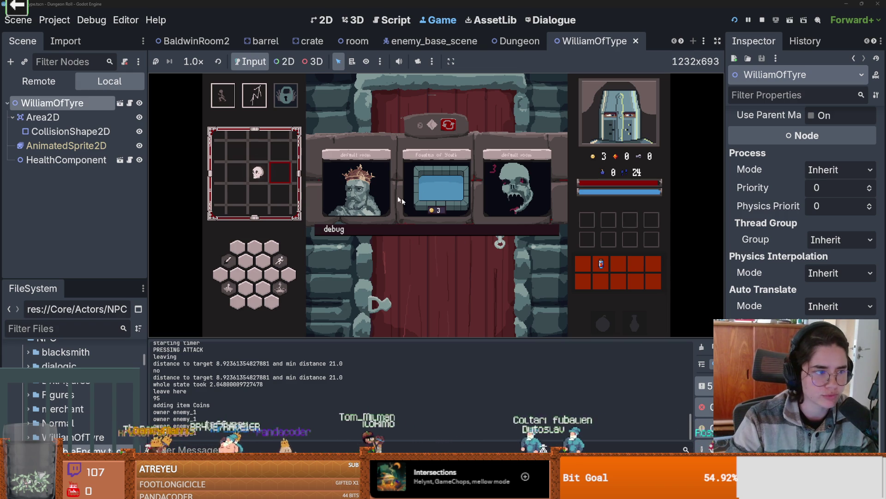
Enter the next room, then pause and restart the run.
click(444, 198)
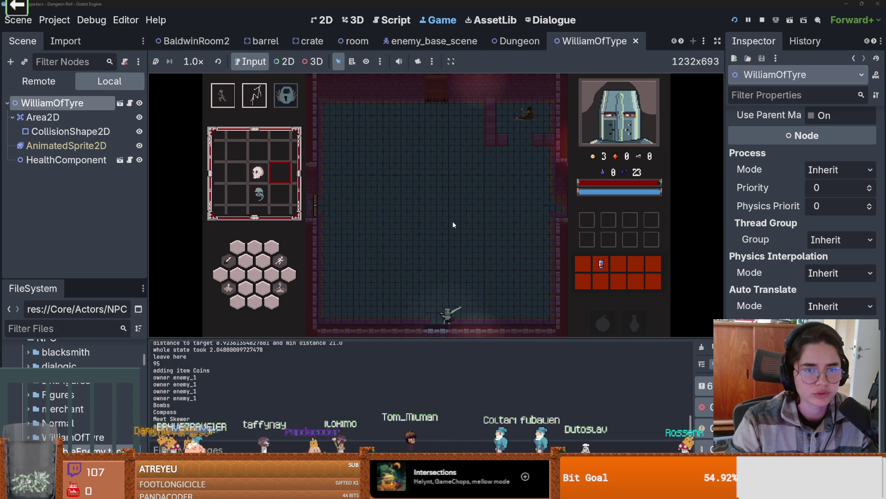
key(space)
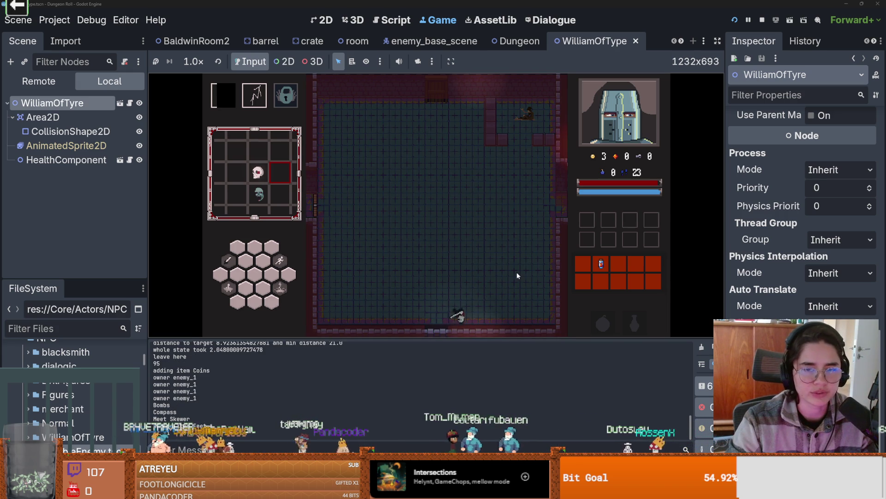
key(w+a)
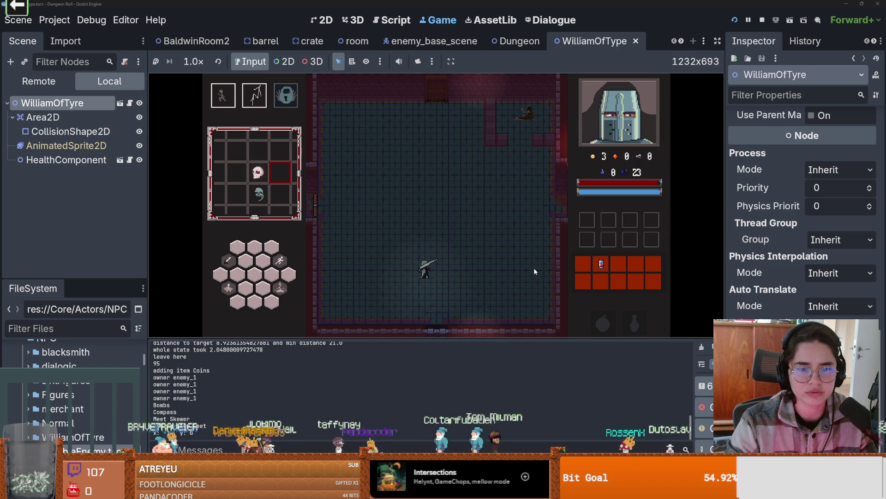
key(Escape)
click(415, 240)
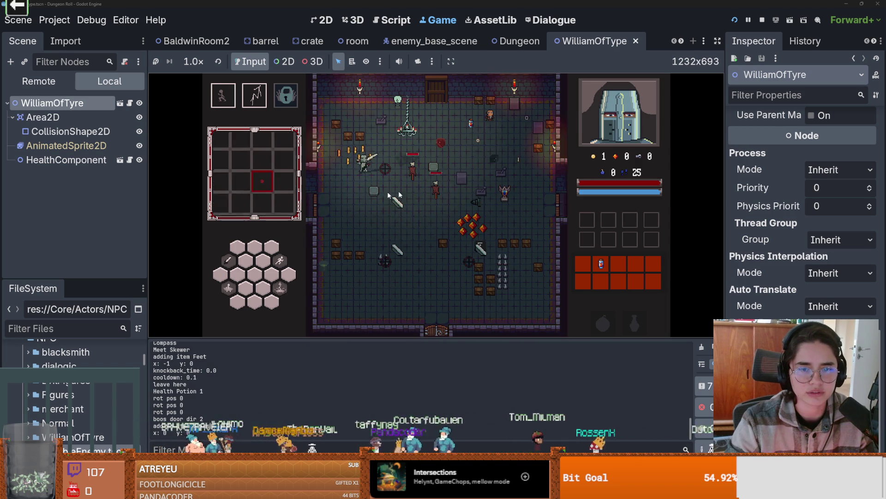
Enter the middle room and fight the skeletons, including a long sword special attack.
key(s+d)
key(space)
key(s+d)
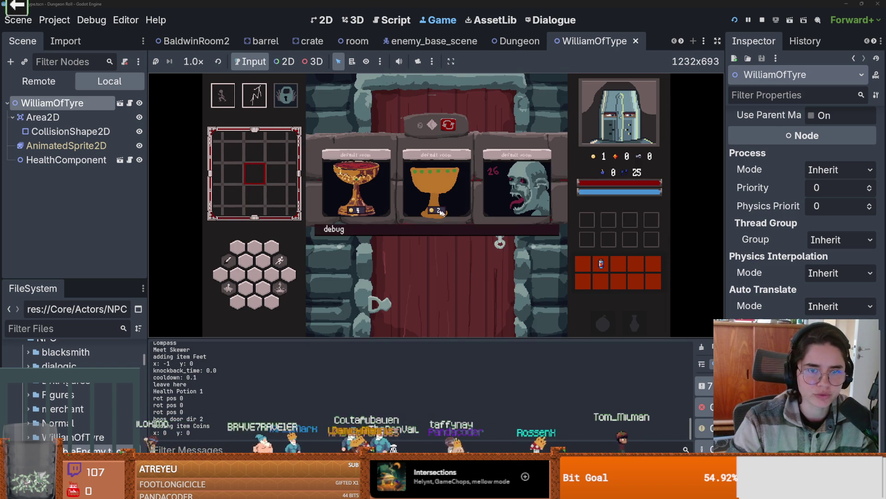
click(456, 217)
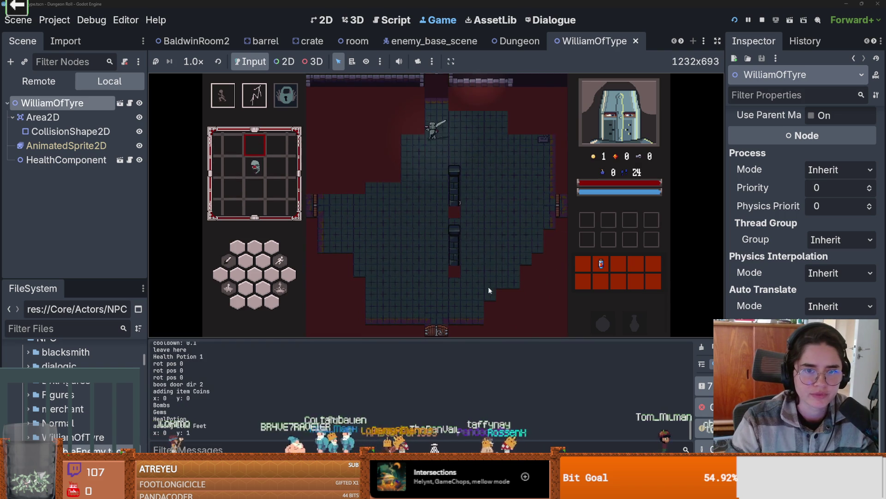
key(s)
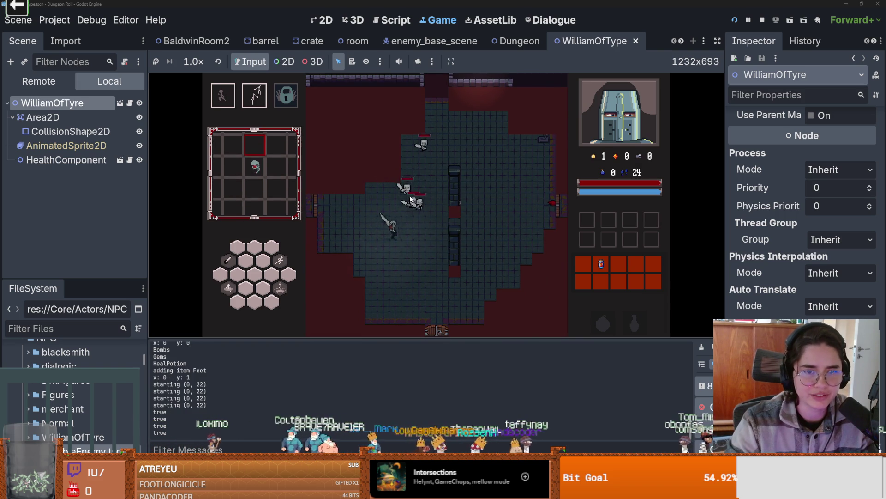
click(414, 206)
key(s)
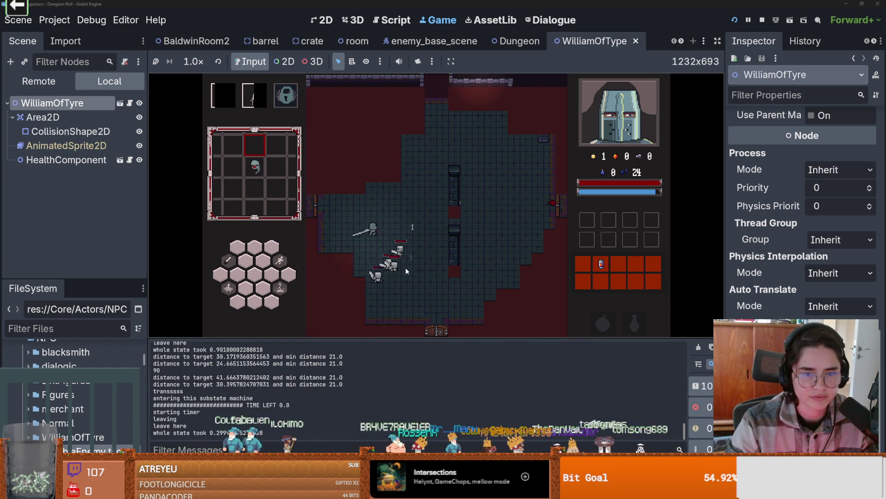
key(w)
key(s)
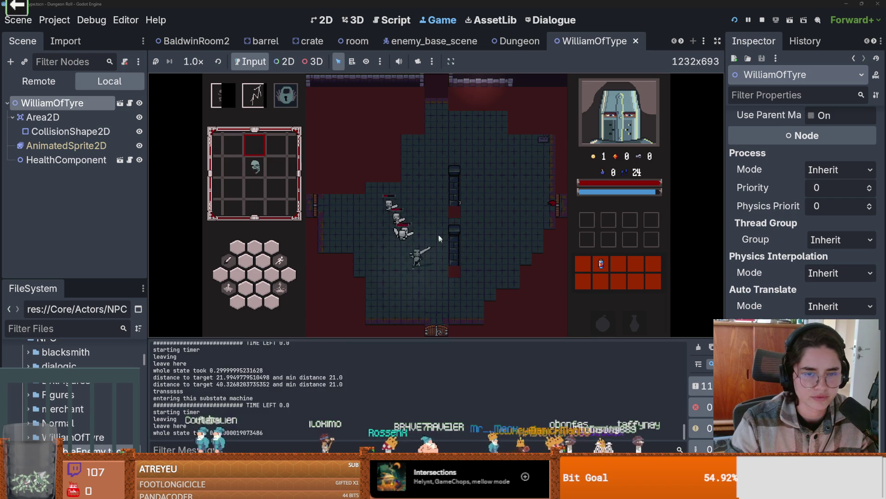
click(408, 212)
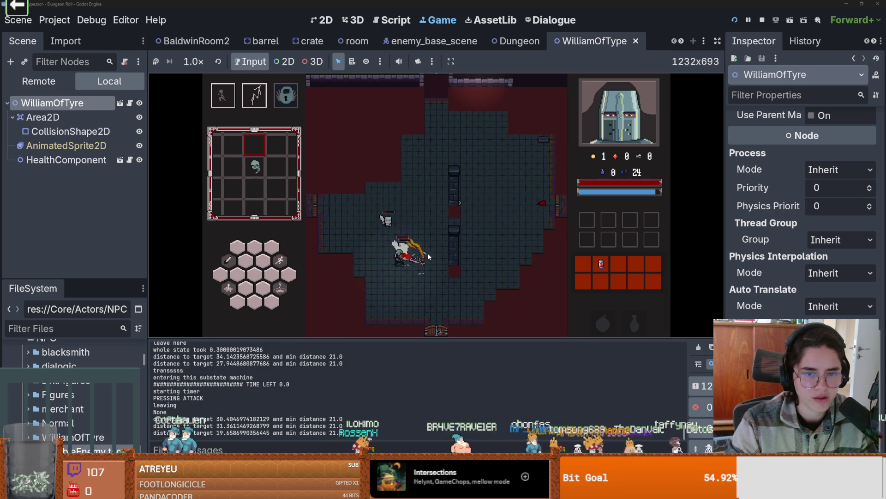
click(439, 272)
right_click(431, 275)
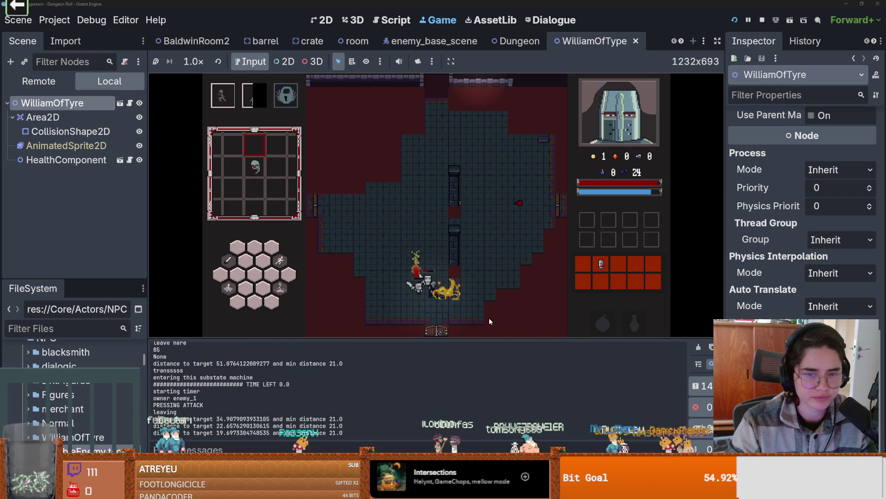
click(433, 304)
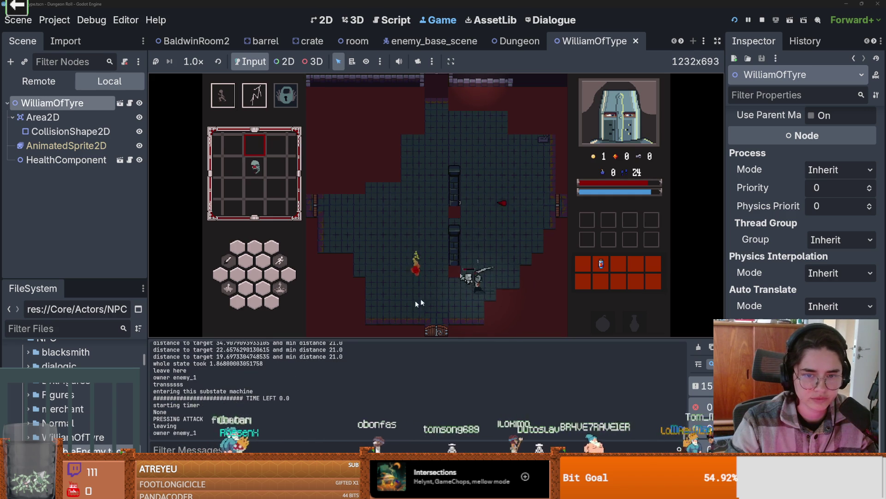
click(467, 298)
click(484, 290)
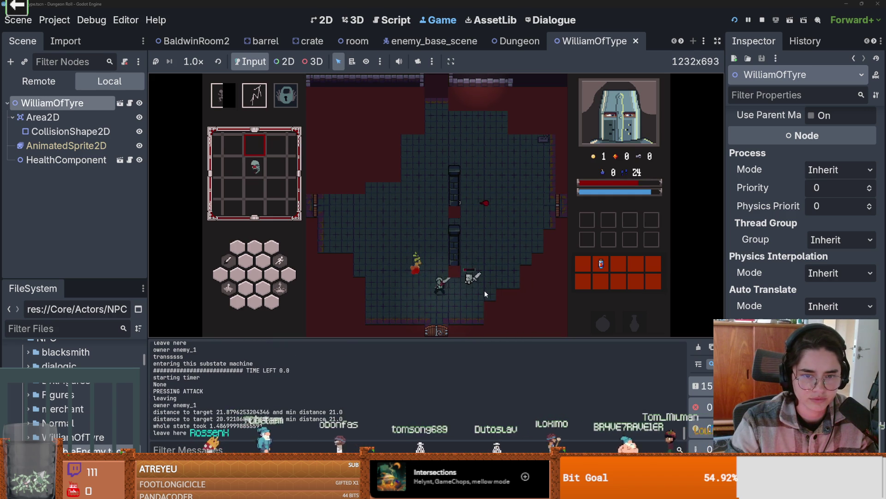
Try the locked door, step on the lever, pick a debug room card, and pause.
key(s)
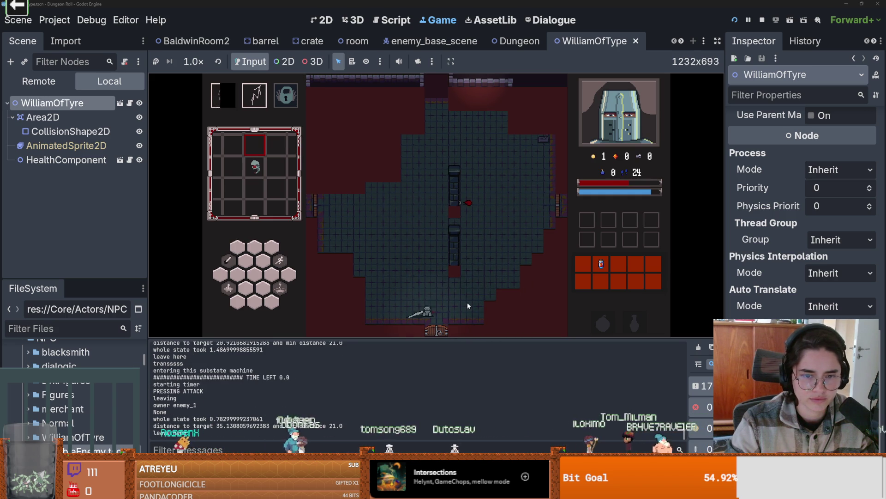
key(e)
click(463, 221)
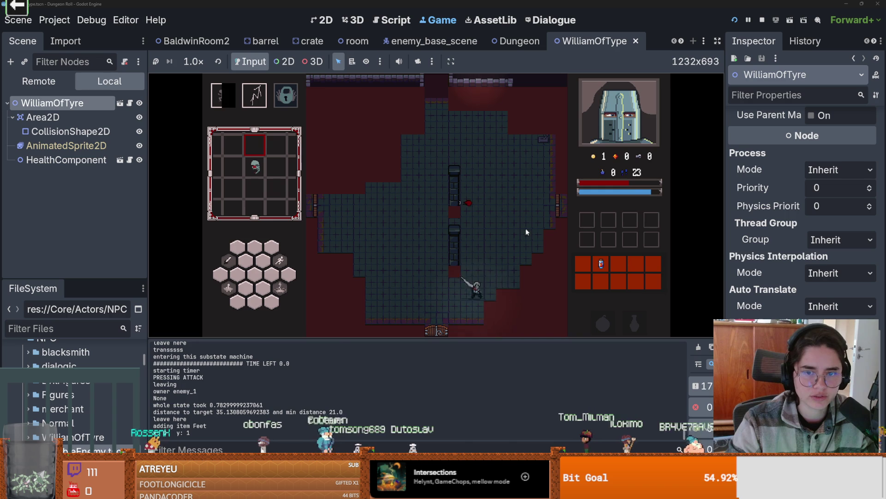
key(space)
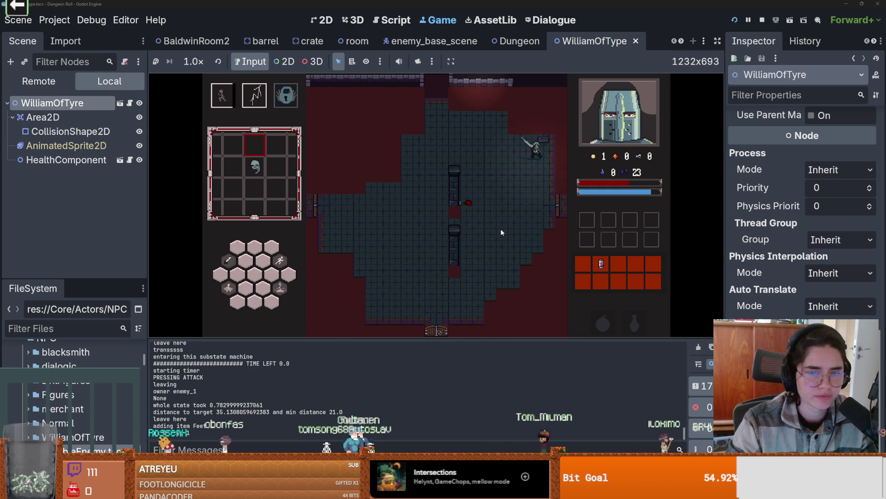
key(d)
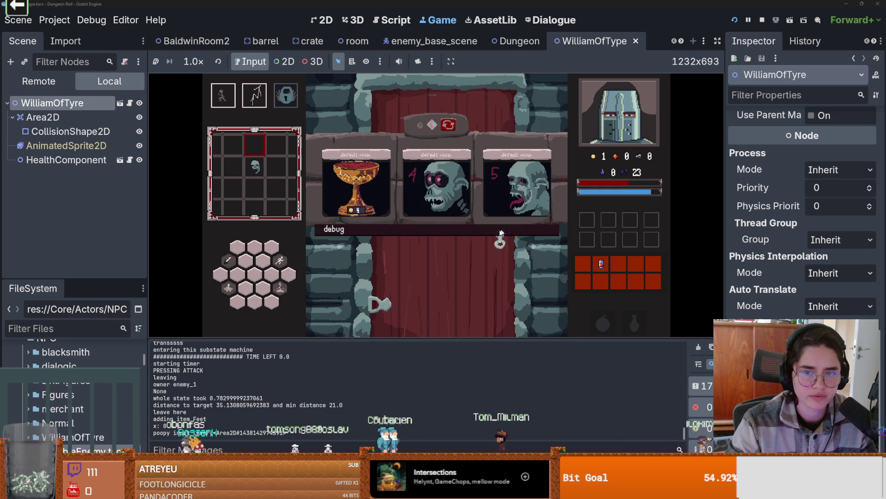
click(452, 234)
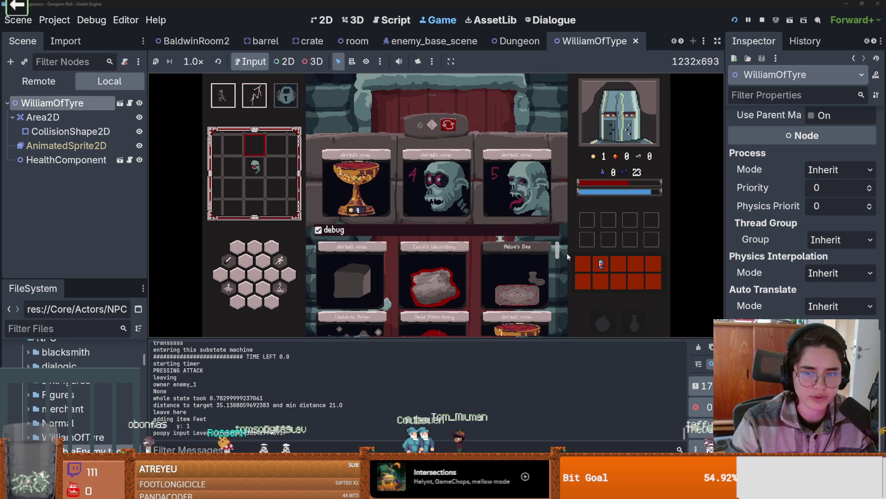
mouse_move(559, 259)
mouse_down()
mouse_move(557, 309)
mouse_move(558, 285)
mouse_up()
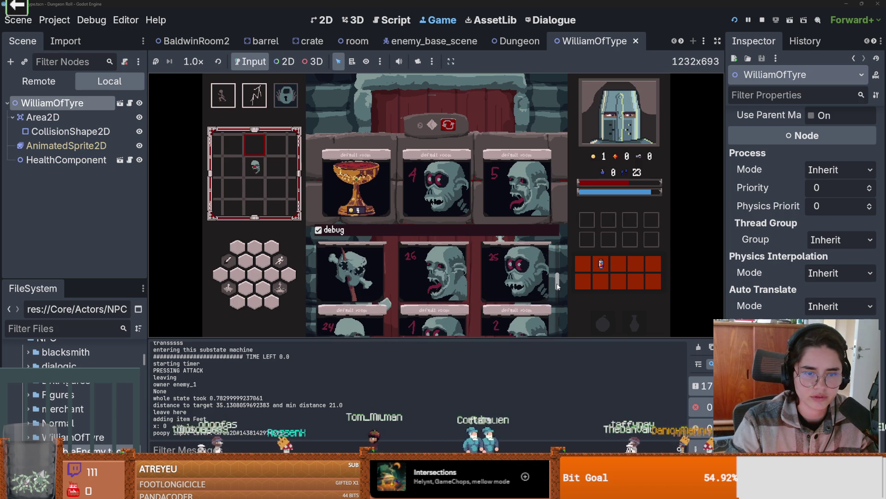
click(443, 277)
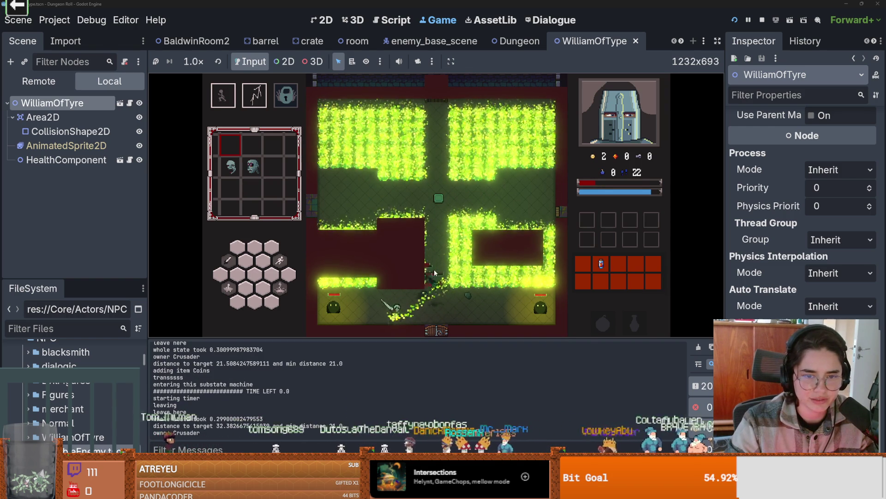
key(Escape)
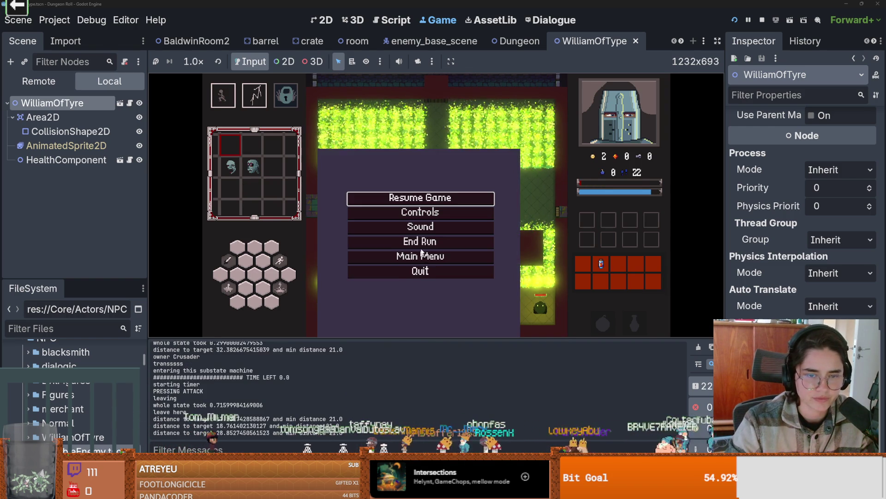
End the run, enable debug, and enter a room chosen from the card list.
click(426, 241)
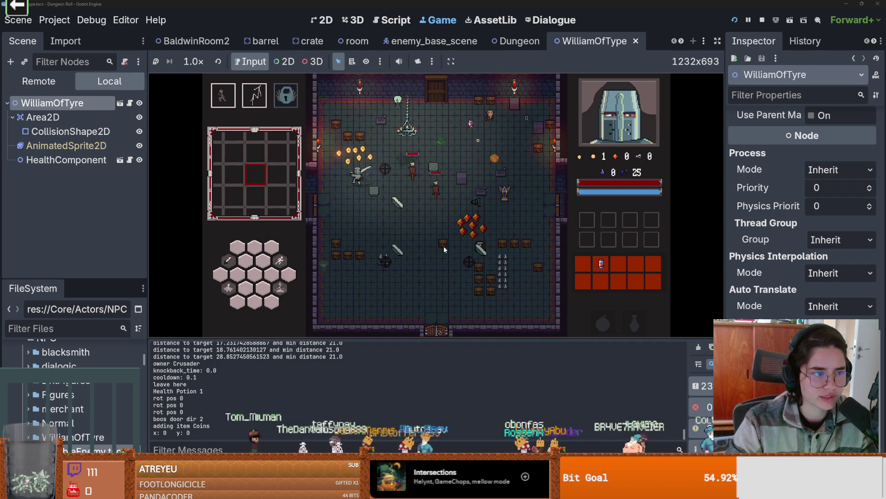
key(s)
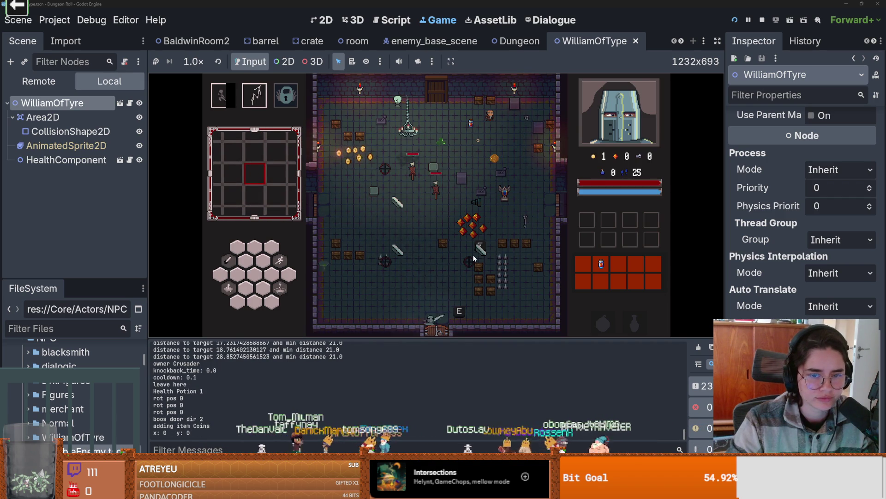
click(421, 232)
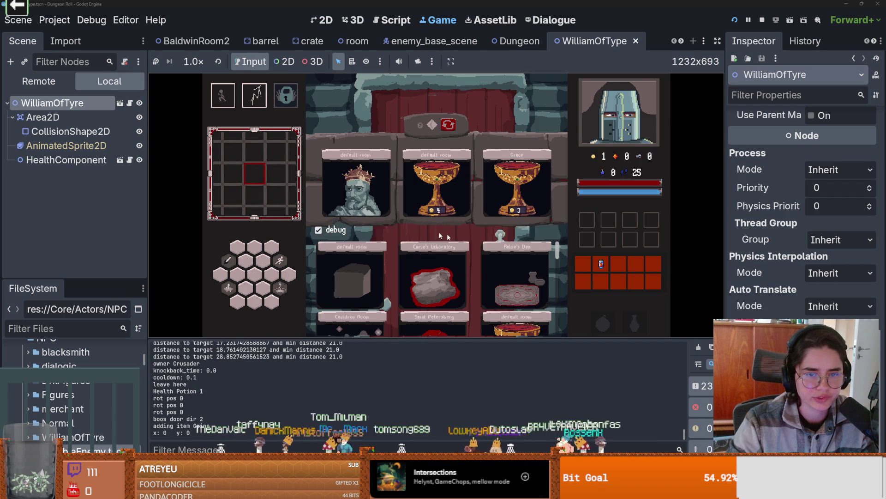
drag(558, 295, 559, 328)
click(462, 281)
key(s)
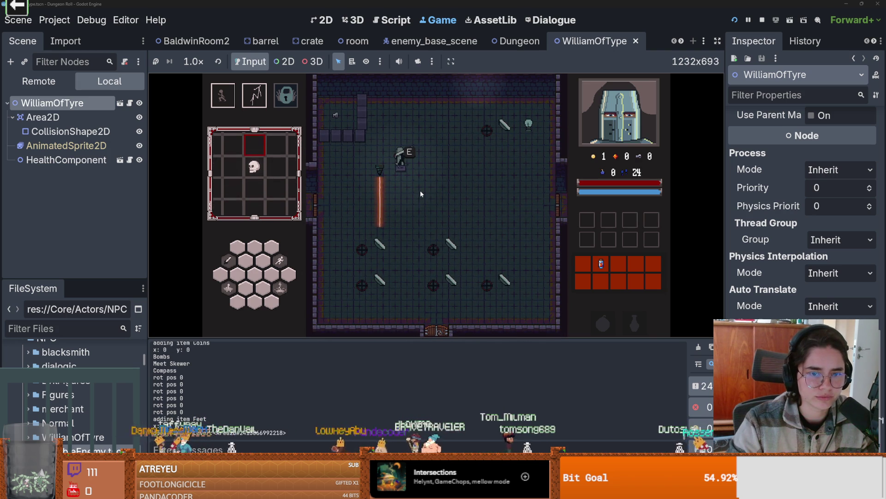
Rotate the lower and upper mirrors to redirect the laser.
key(s)
key(d)
key(s)
key(f)
key(f)
key(f)
key(d)
key(e)
key(w)
key(w)
key(e)
key(e)
key(e)
Let the laser light the bulb, collect the key, and head to the exit door.
key(a)
key(s)
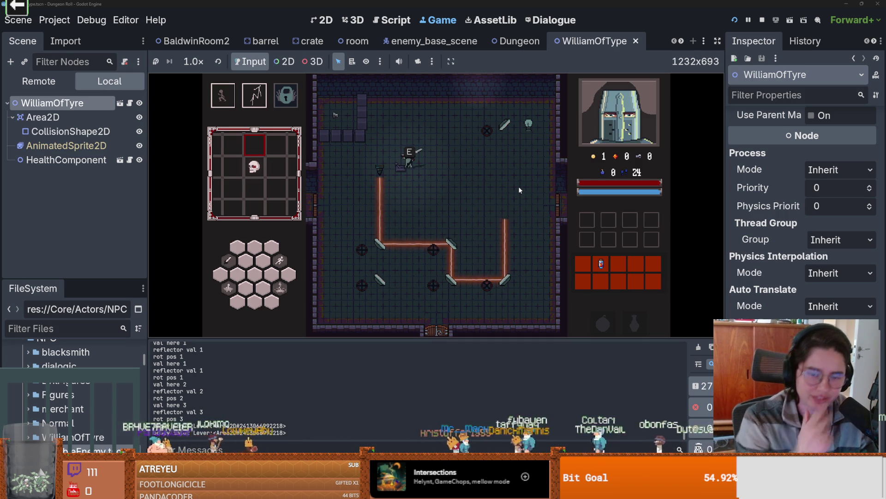
key(a)
key(s)
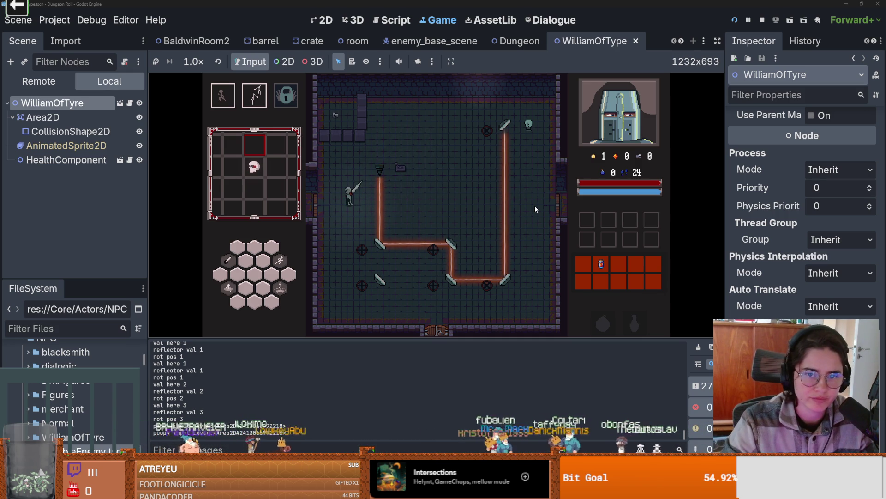
key(w)
key(space)
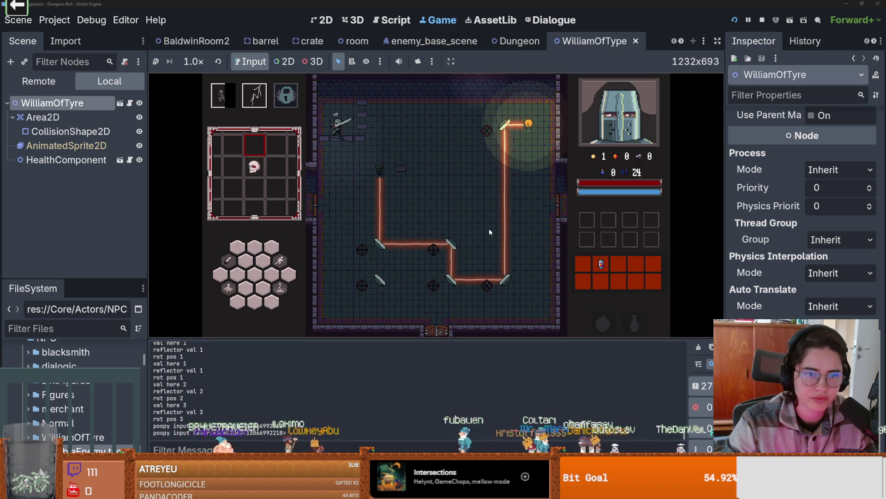
key(s)
key(s)
key(space)
key(d)
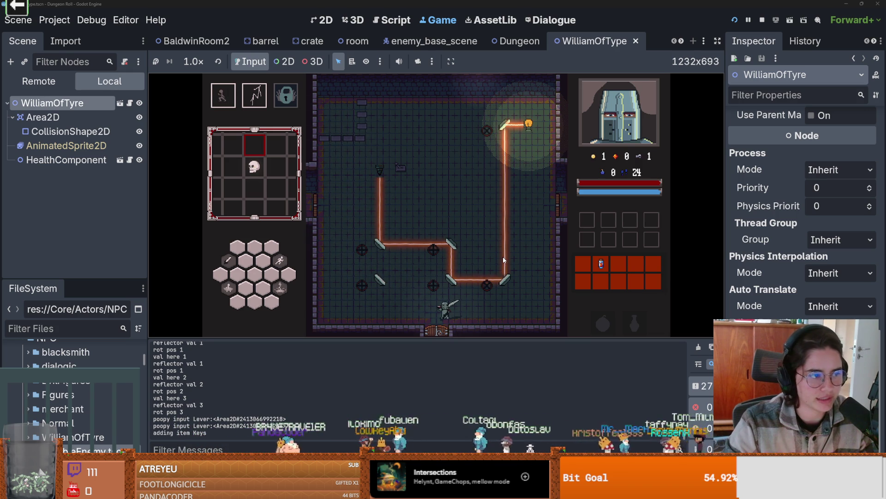
key(a)
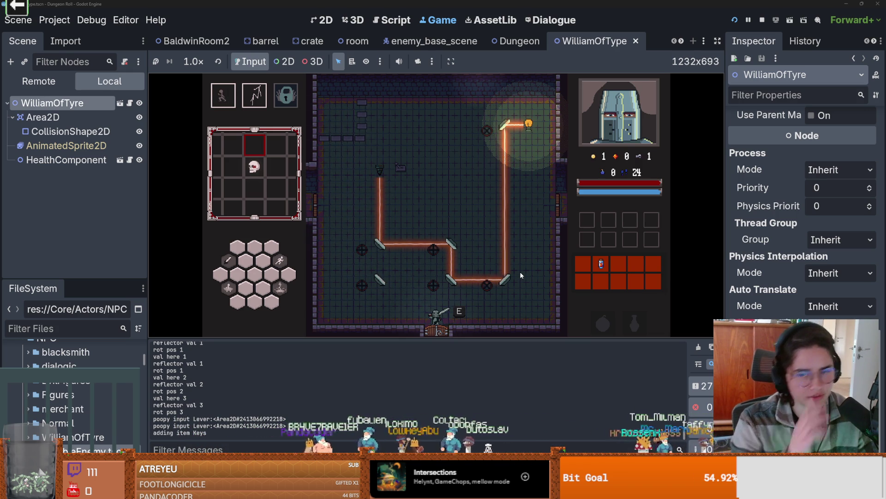
drag(75, 278, 75, 168)
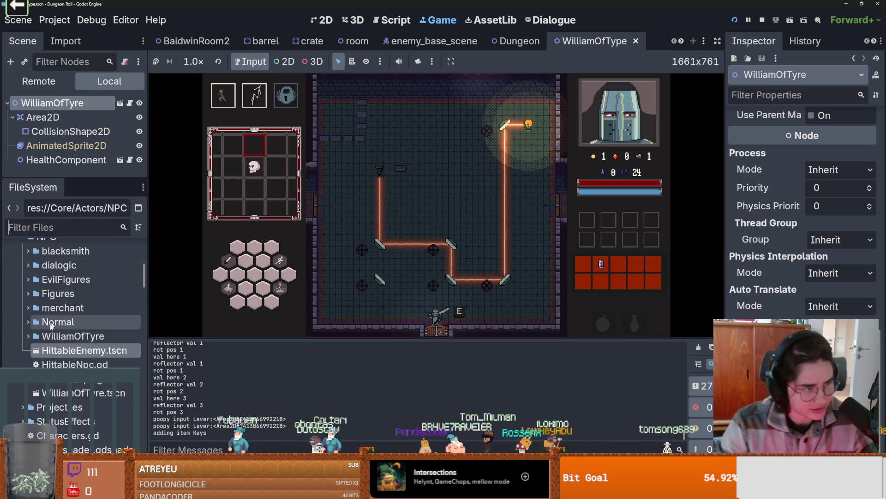
Filter the FileSystem files to 'monster' and unlock the door with the collected key.
text(monster)
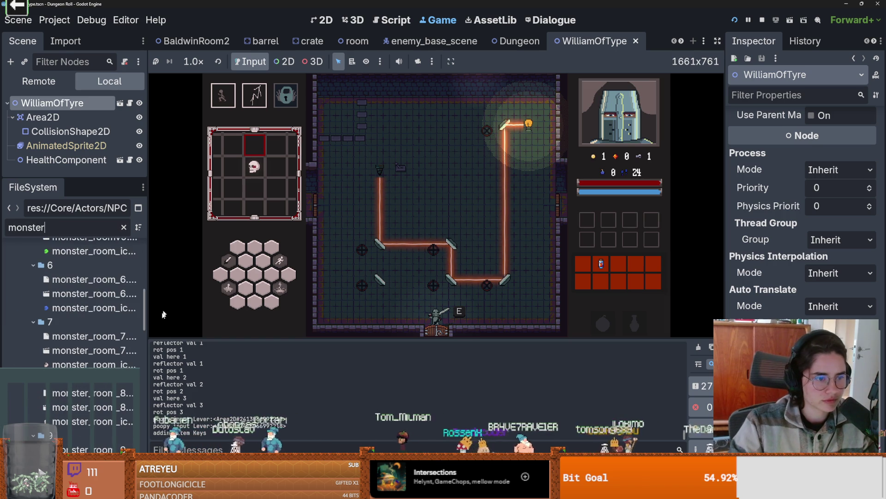
scroll(98, 405, down, 5)
key(e)
click(415, 215)
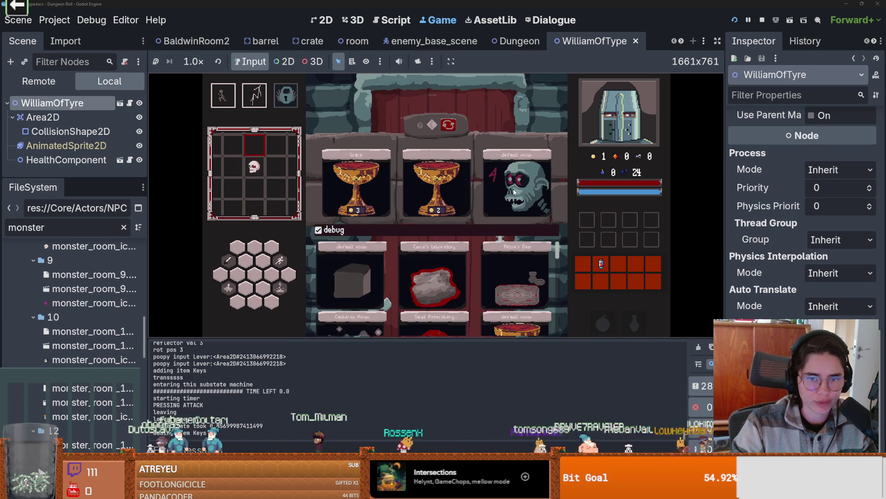
Attack in the laser room, exit through the right door, and pick the middle room card.
click(487, 301)
key(d)
click(459, 313)
key(w)
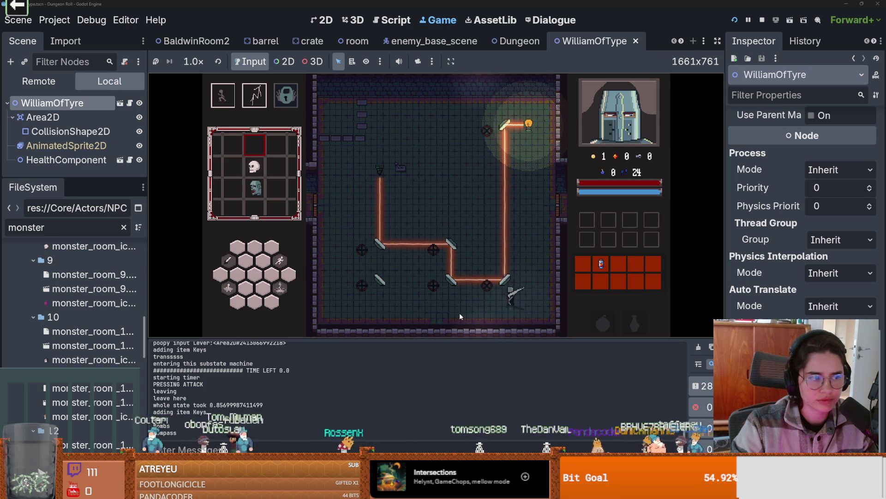
key(d)
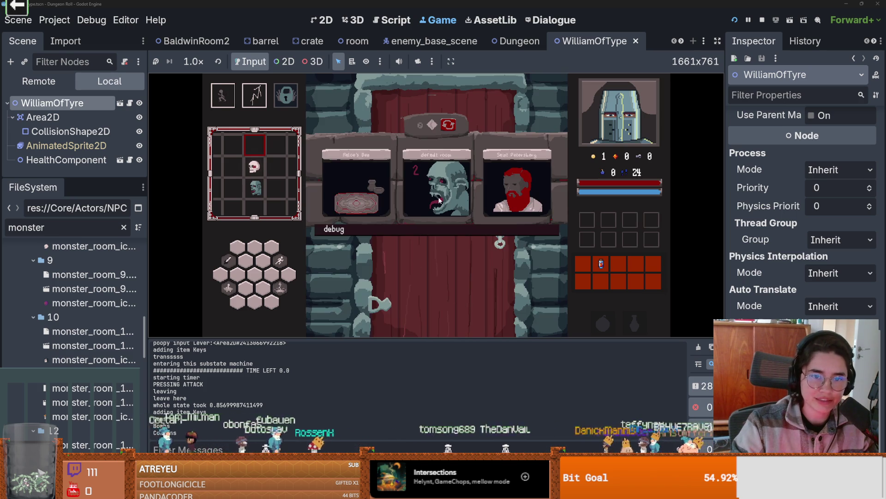
click(455, 297)
Fight the new room's skeleton enemies with sword, lightning and dashes, then pause the game.
key(d)
key(w)
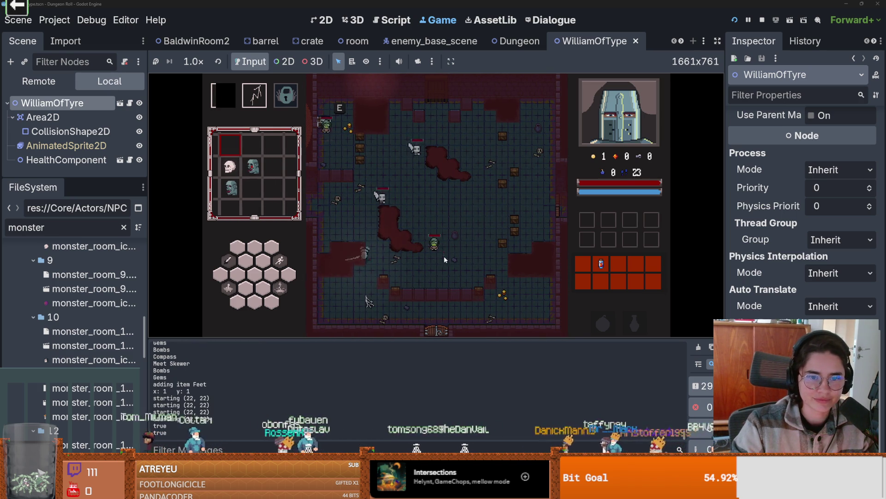
key(s)
key(a)
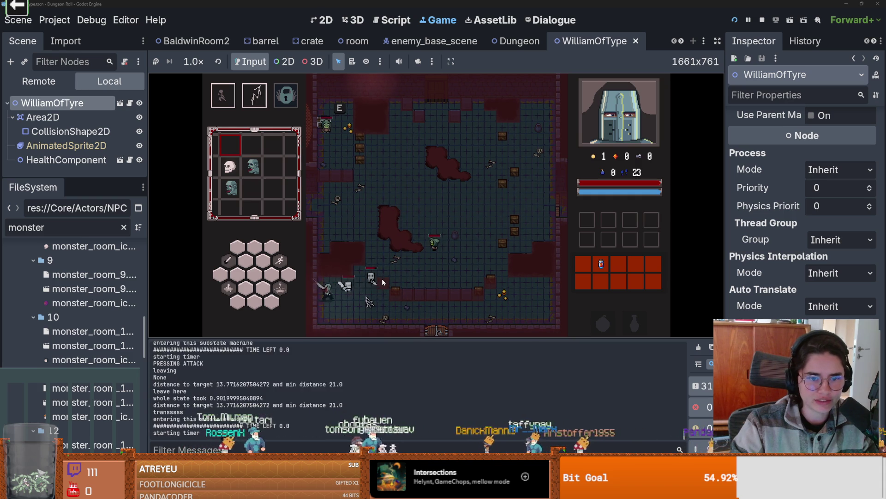
click(382, 281)
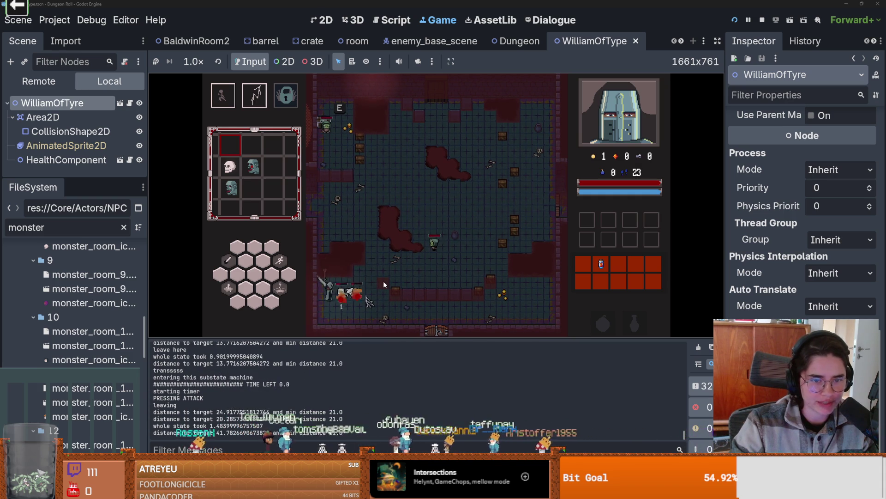
key(d)
right_click(400, 309)
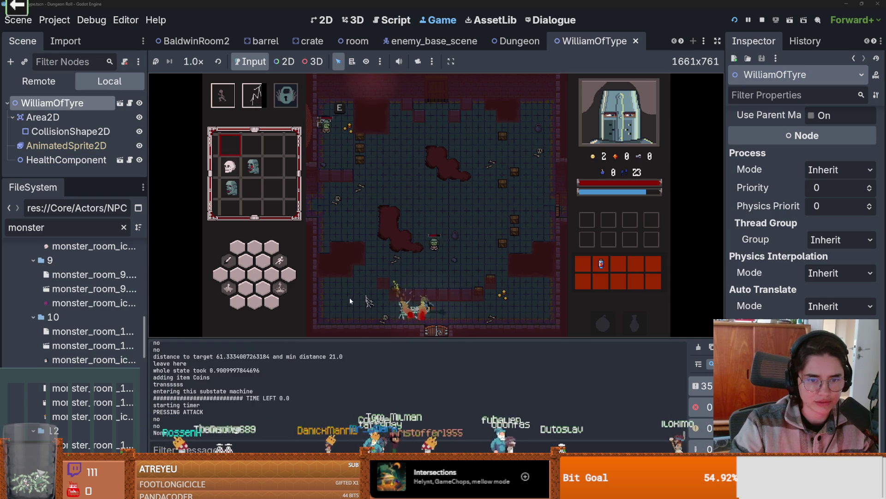
key(space)
click(416, 277)
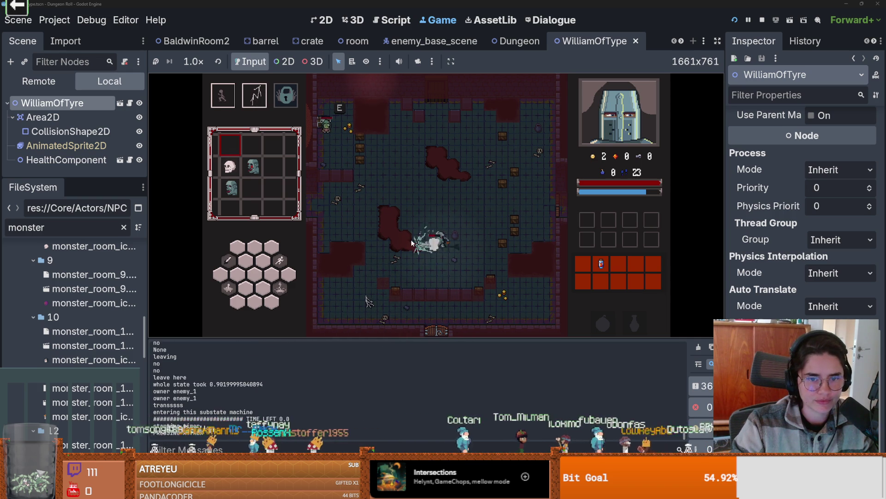
key(space)
key(Escape)
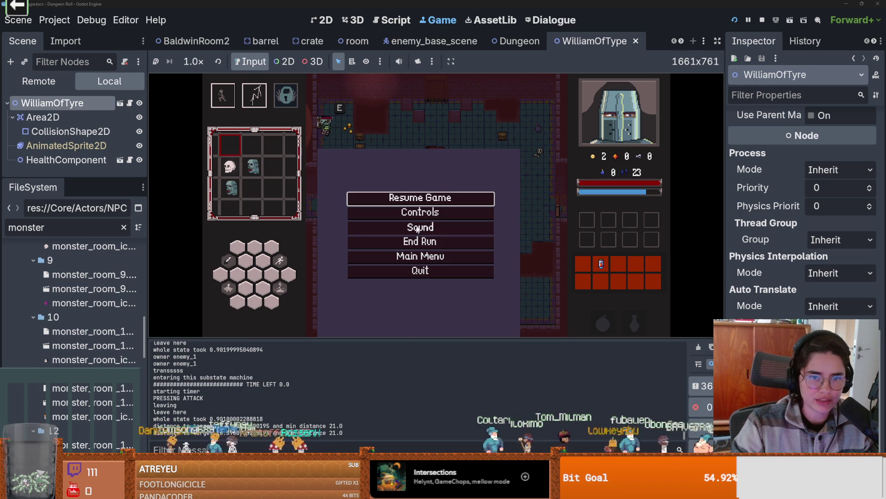
End the run, clear the 'monster' file filter, and widen the left dock to show full paths.
click(425, 248)
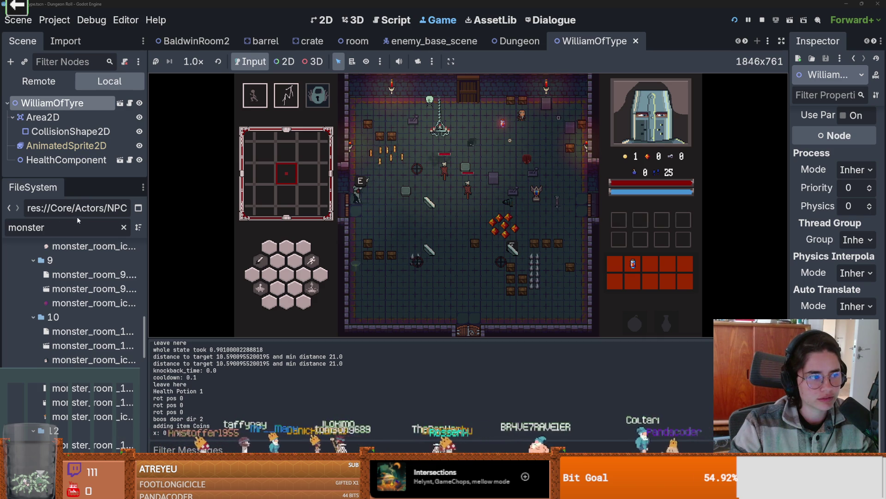
mouse_move(54, 250)
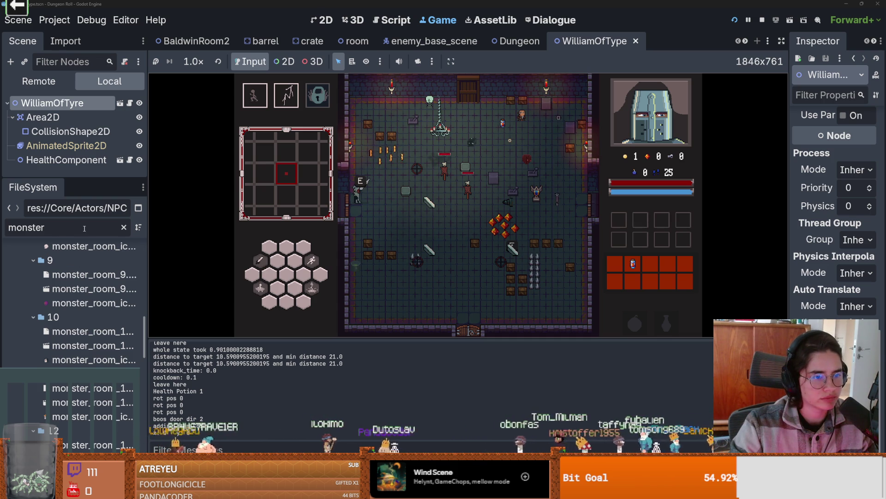
click(123, 227)
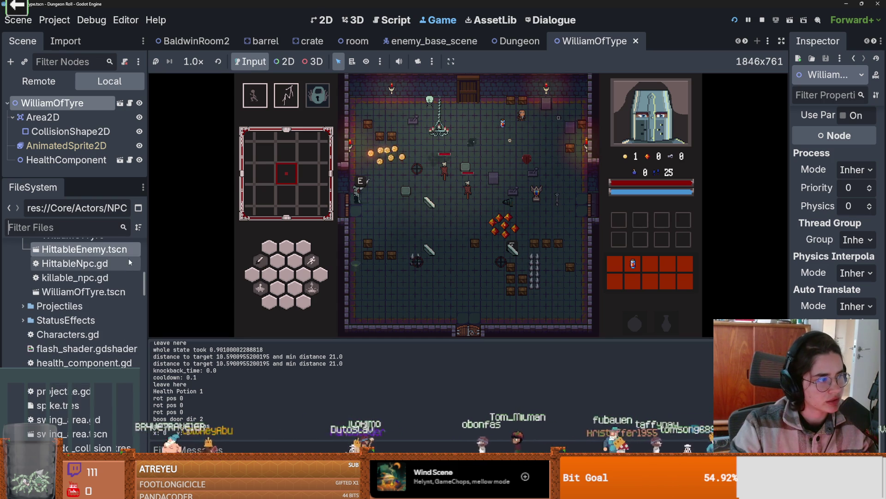
drag(147, 277, 215, 272)
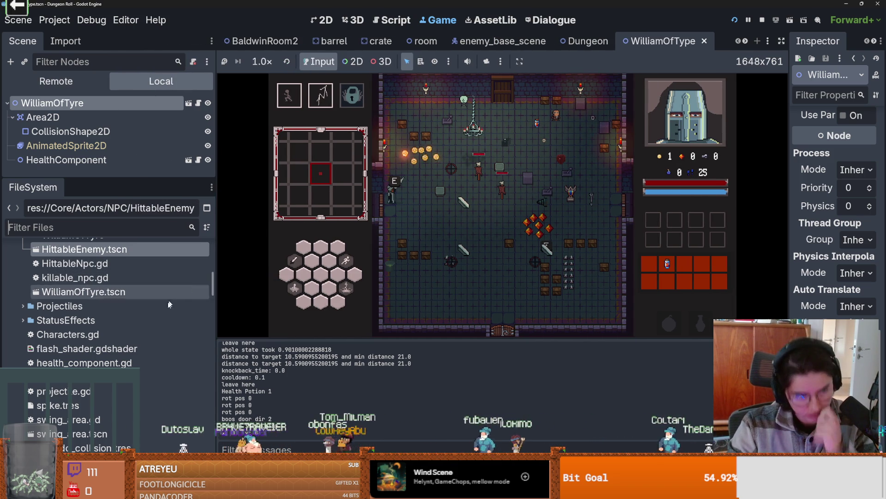
Open the HittableEnemy scene and rename its root node to HittableEnemy.
click(121, 295)
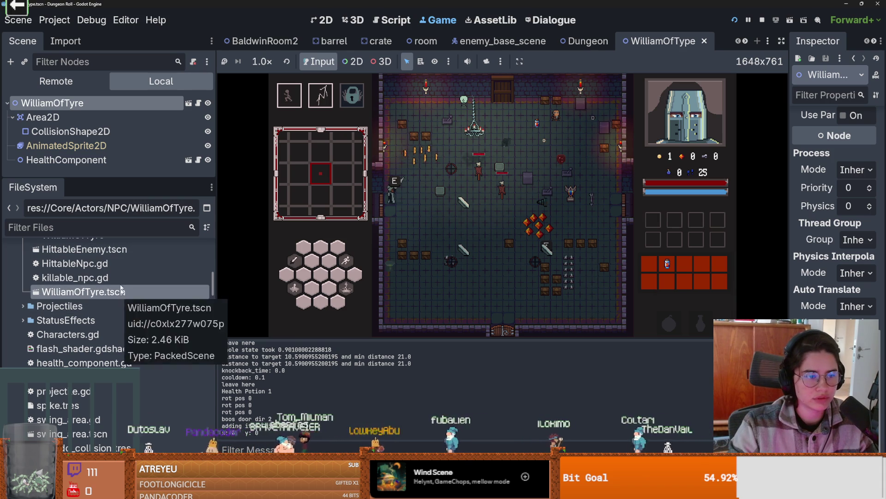
double_click(84, 249)
double_click(77, 103)
text(HittableEnemy)
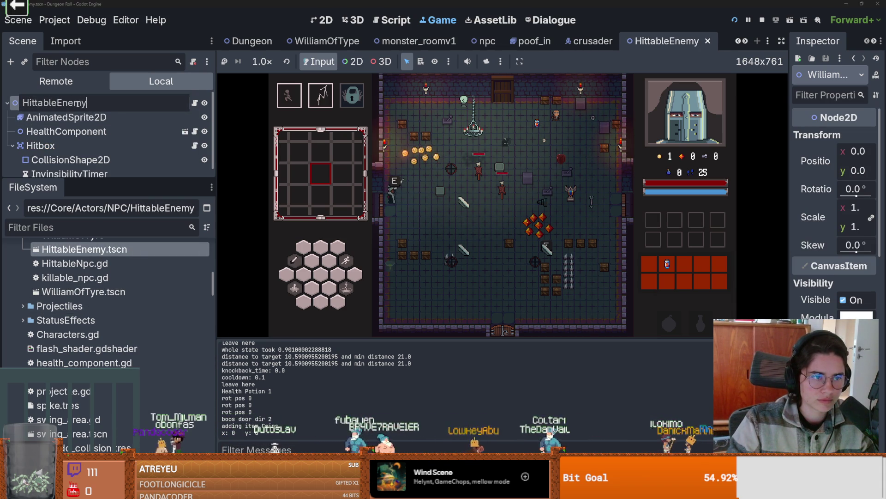
key(Return)
Open WilliamOfTyre, enlarge the scene tree dock, and show the game's room-choice debug card panels.
double_click(83, 291)
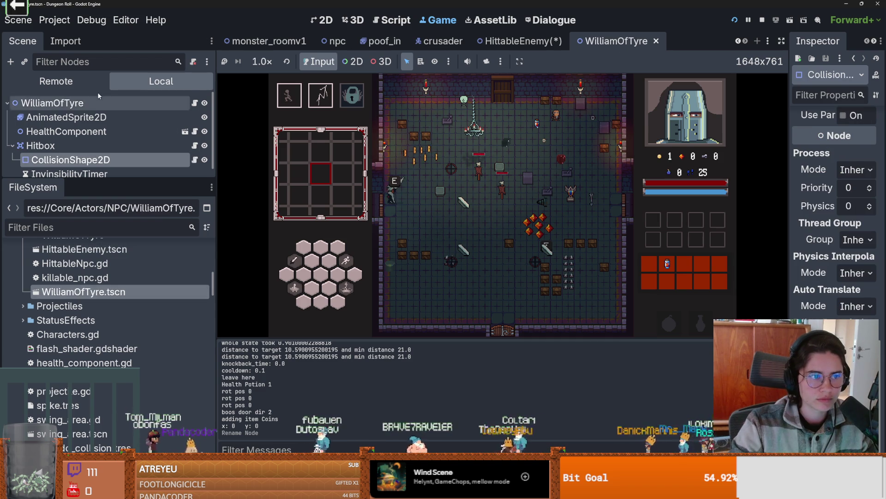
drag(78, 181, 79, 246)
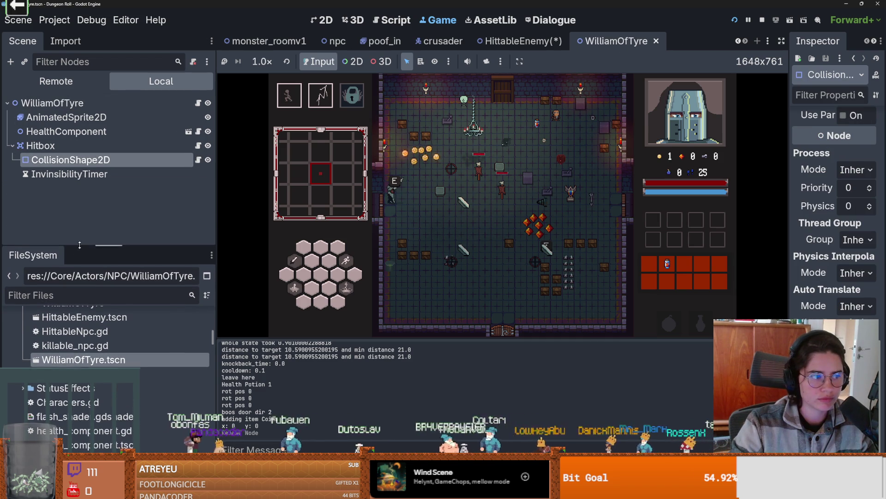
click(79, 204)
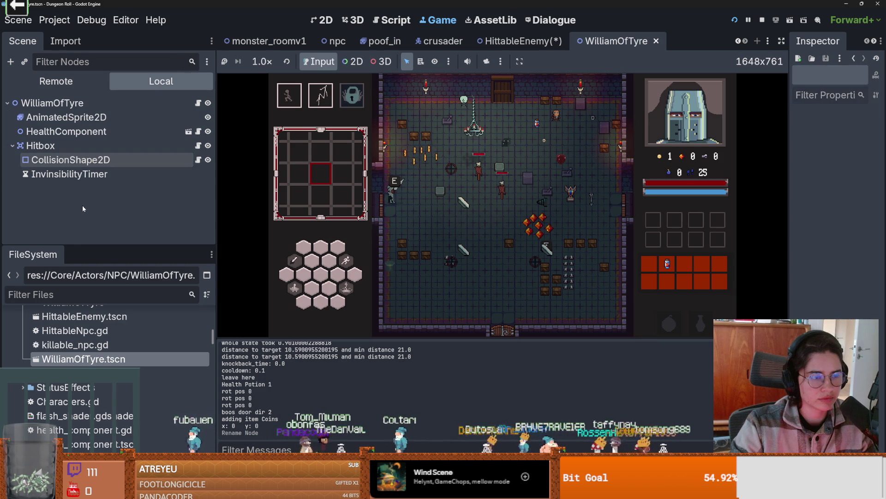
drag(116, 253, 114, 247)
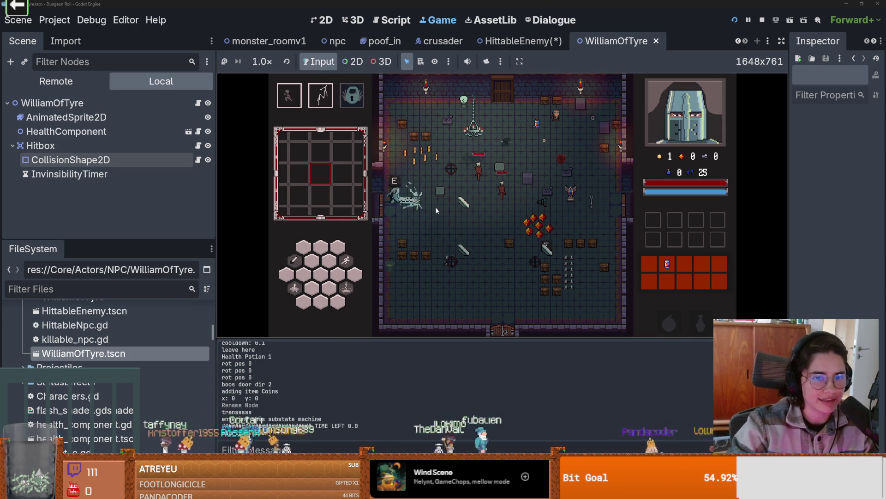
key(e)
click(480, 233)
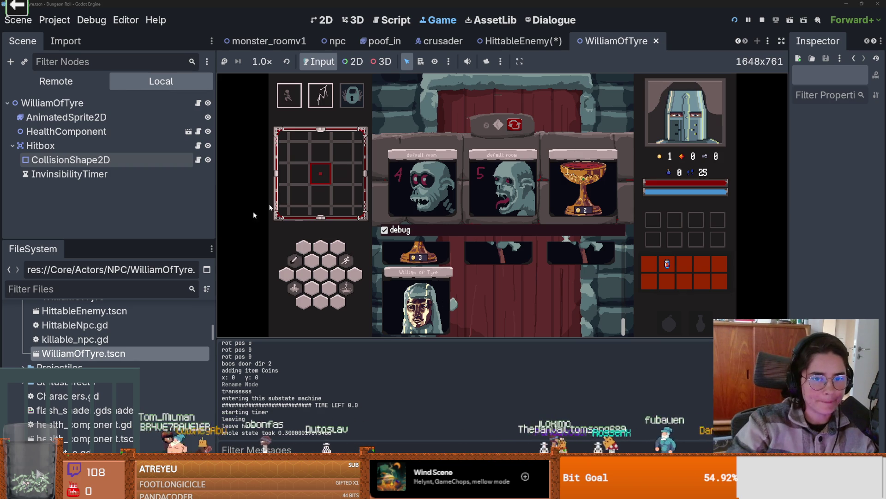
Enlarge the files dock and switch to the HittableEnemy scene tab.
drag(134, 240, 135, 221)
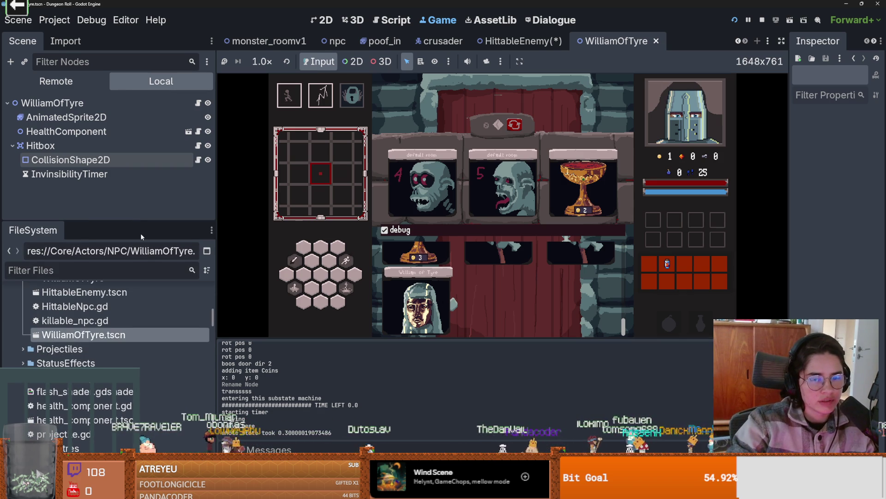
key(ctrl+Tab)
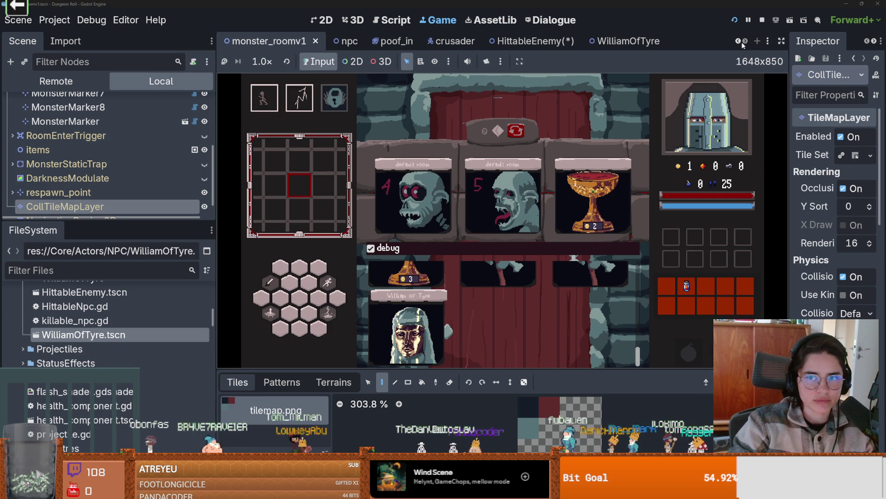
click(739, 42)
click(739, 41)
click(670, 41)
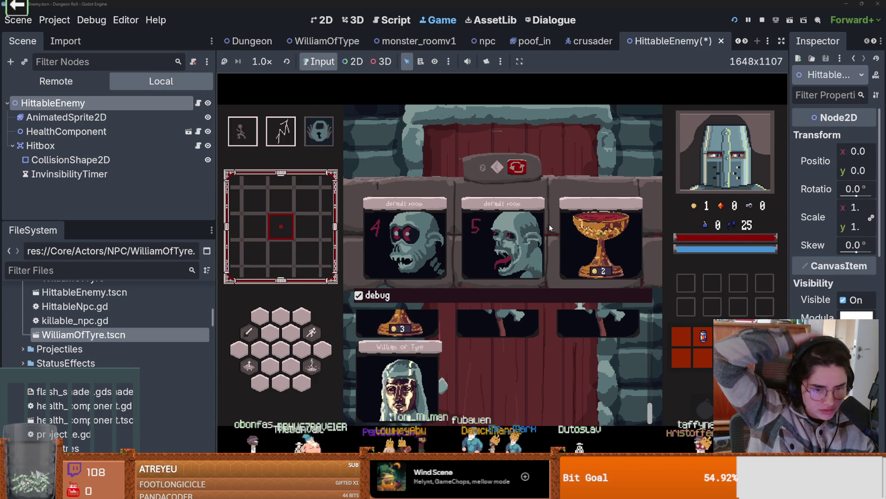
Browse the FileSystem dock to the res://Core/Actors/ folder.
mouse_move(185, 220)
mouse_down()
mouse_move(183, 250)
mouse_move(172, 238)
mouse_move(248, 238)
mouse_up()
scroll(126, 331, down, 3)
scroll(126, 331, up, 3)
scroll(126, 331, down, 3)
scroll(126, 330, up, 1)
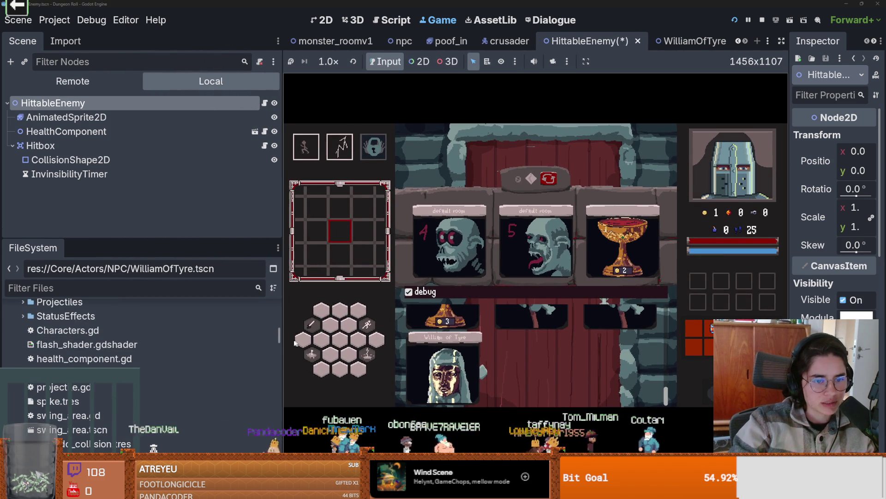
scroll(280, 339, up, 15)
click(12, 409)
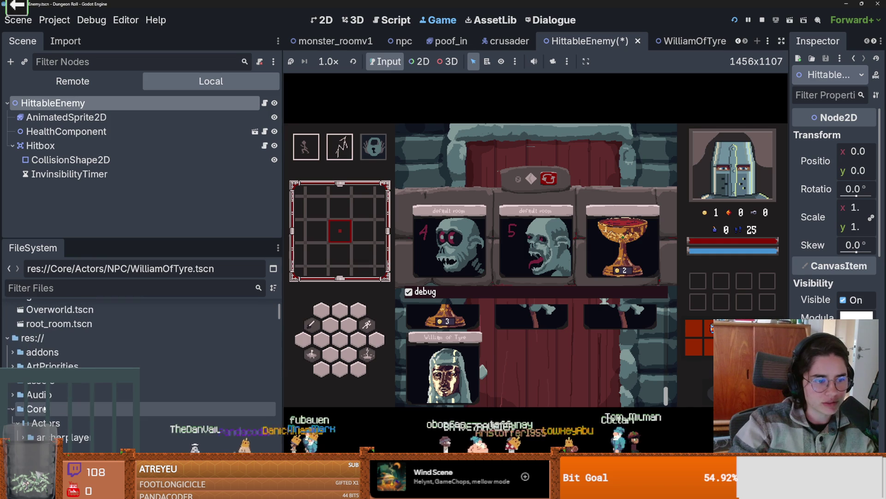
scroll(13, 401, down, 3)
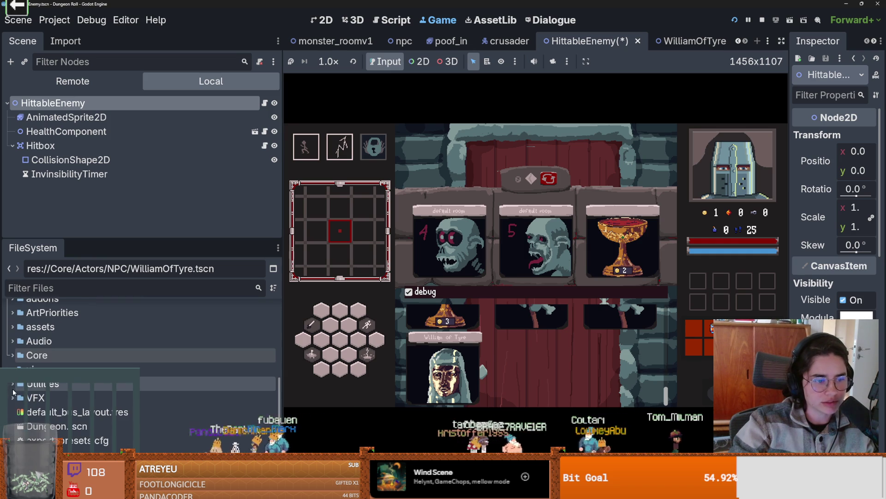
click(13, 355)
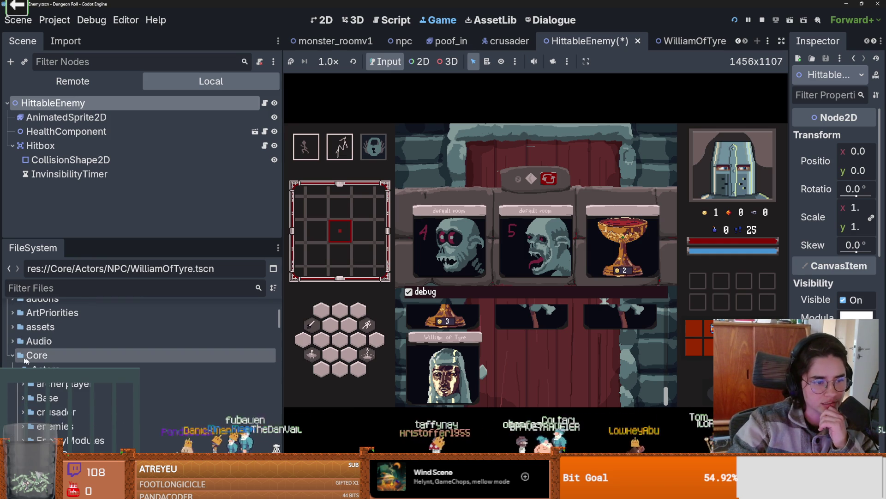
double_click(71, 368)
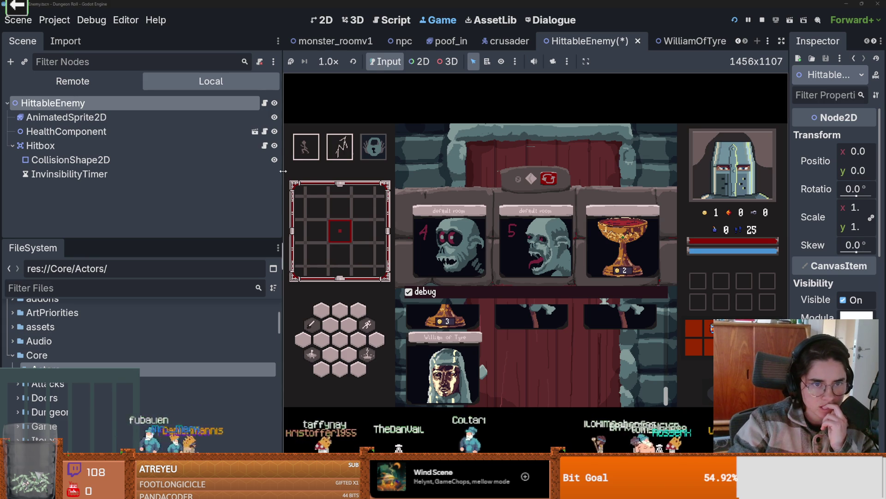
Widen the game preview, stop the running game with F8, and save HittableEnemy.
drag(283, 169, 234, 169)
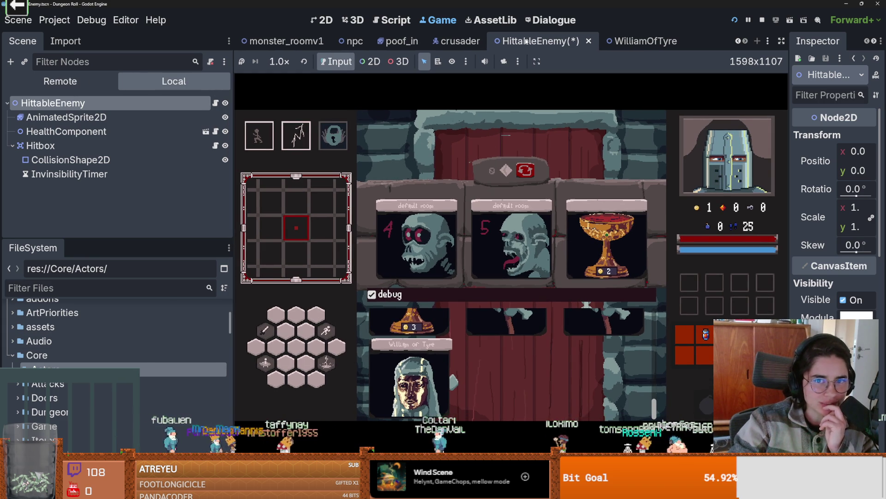
key(F8)
key(ctrl+s)
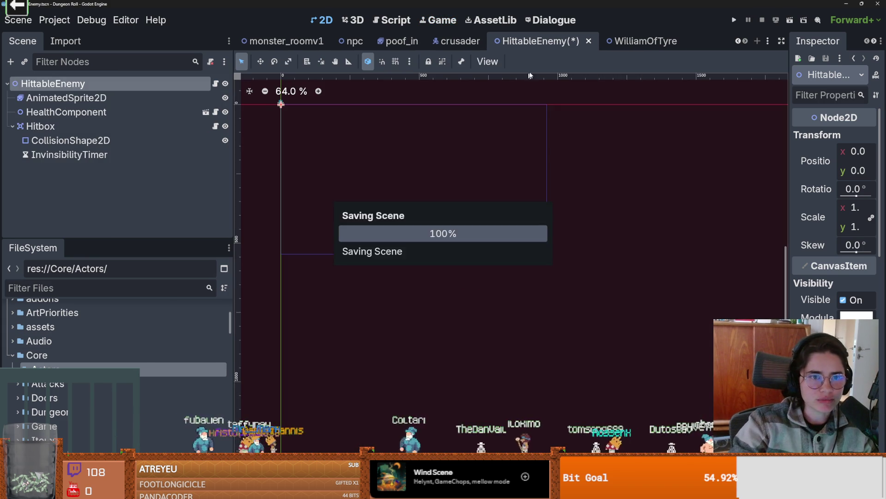
Drag the HittableEnemy Hitbox collision rectangle larger and save the scene.
scroll(480, 203, up, 6)
scroll(401, 212, up, 5)
key(ctrl+s)
scroll(402, 185, up, 2)
click(405, 174)
scroll(407, 175, up, 3)
scroll(407, 175, up, 1)
mouse_move(407, 175)
mouse_down()
mouse_move(423, 181)
mouse_move(428, 172)
mouse_move(367, 168)
mouse_move(397, 189)
mouse_up()
key(ctrl+s)
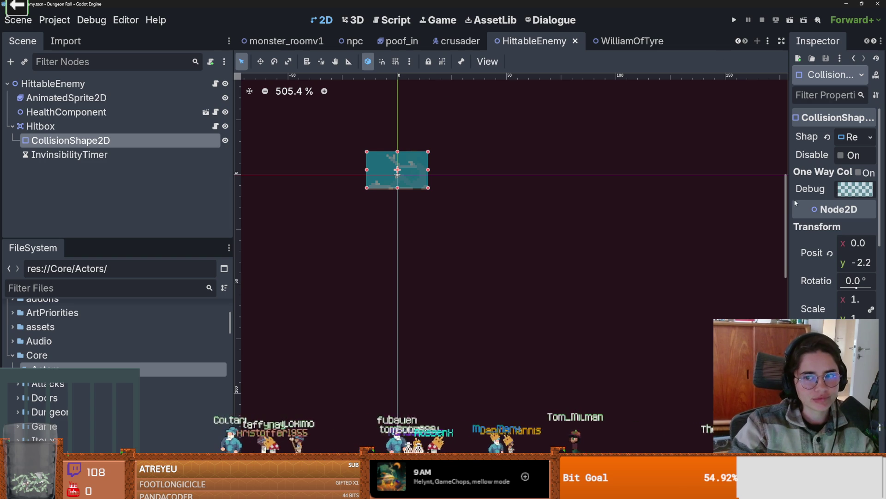
In enemy_base_scene, select the Hitbox, expand StateMachine, and open the take_damage.gd script.
scroll(268, 150, down, 2)
scroll(268, 150, up, 2)
scroll(280, 152, left, 1)
key(ctrl+s)
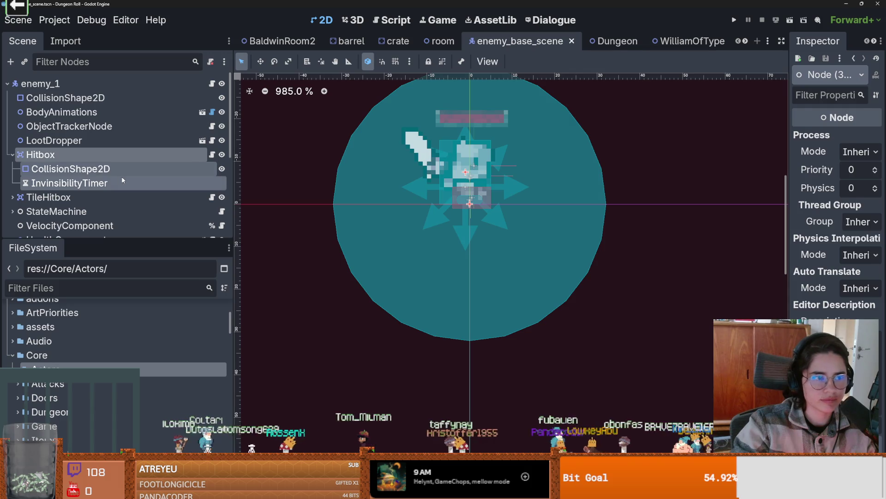
click(40, 155)
scroll(69, 161, down, 3)
click(13, 133)
scroll(69, 180, down, 2)
click(222, 180)
scroll(491, 222, down, 4)
scroll(491, 223, down, 2)
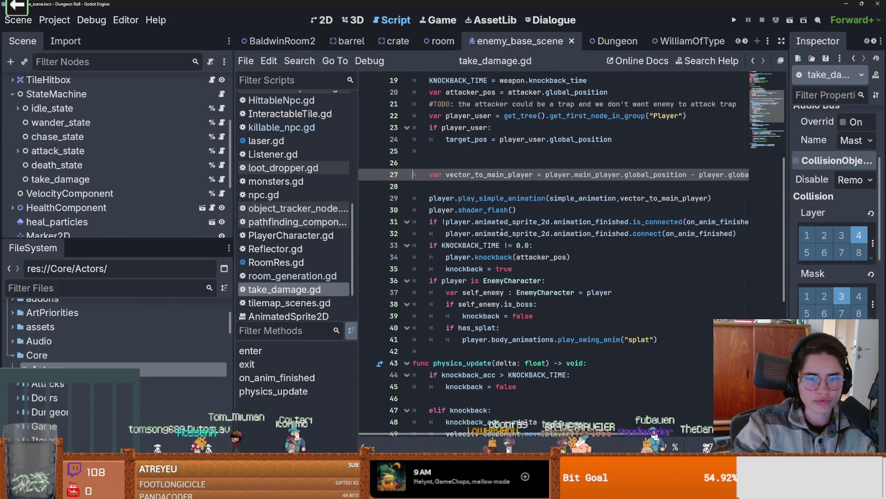
Jump to shader_flash in Characters.gd and copy its body, lines 142–147.
click(480, 210)
ctrl+click(481, 210)
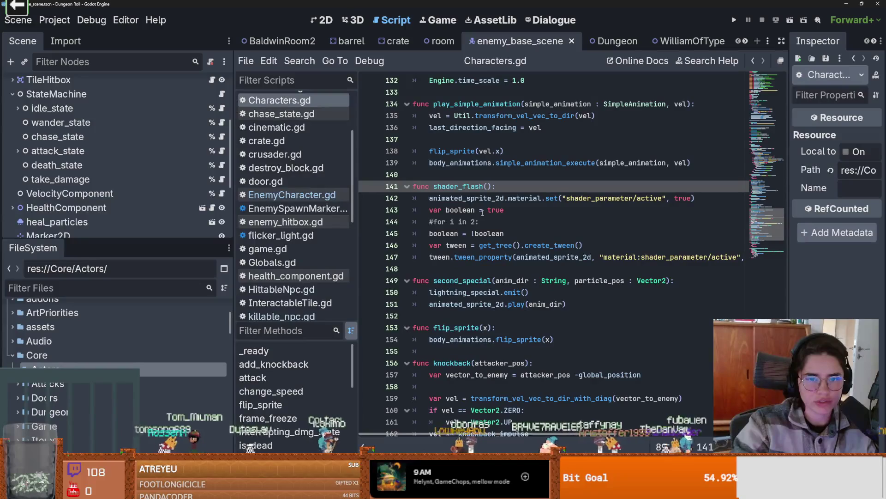
mouse_move(429, 198)
mouse_down()
mouse_move(462, 211)
mouse_move(415, 268)
mouse_up()
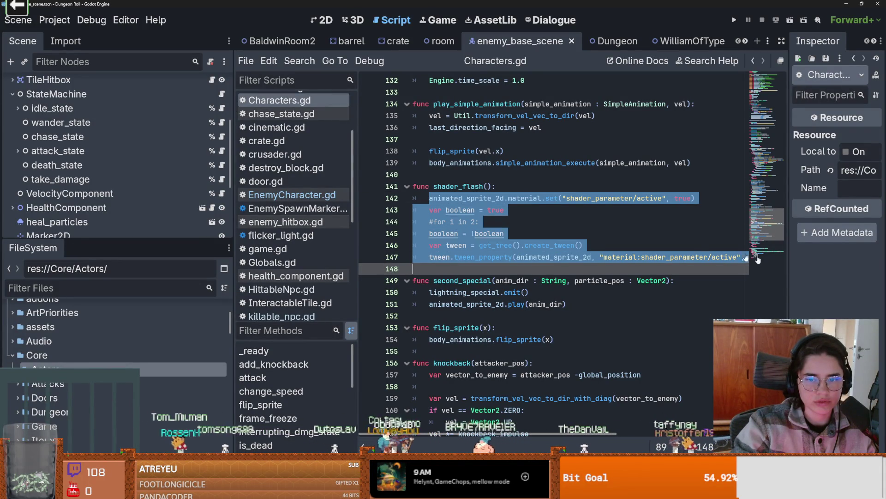
scroll(142, 191, down, 3)
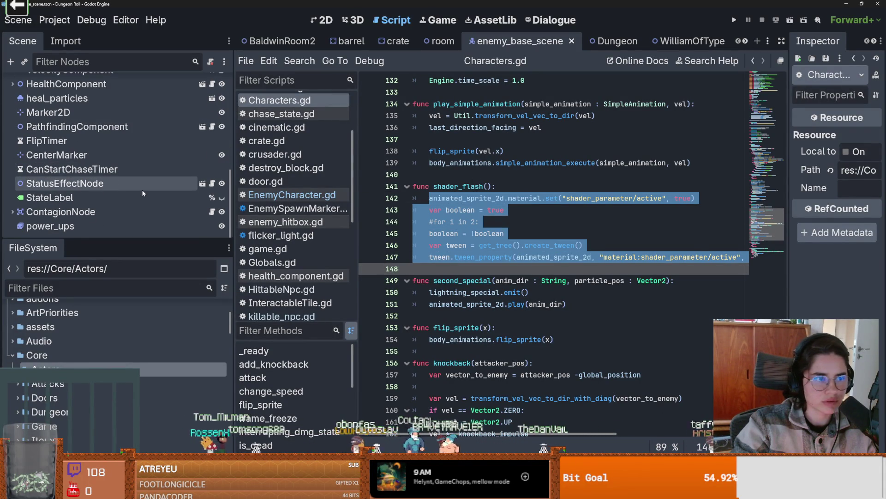
scroll(120, 213, up, 3)
scroll(120, 211, up, 5)
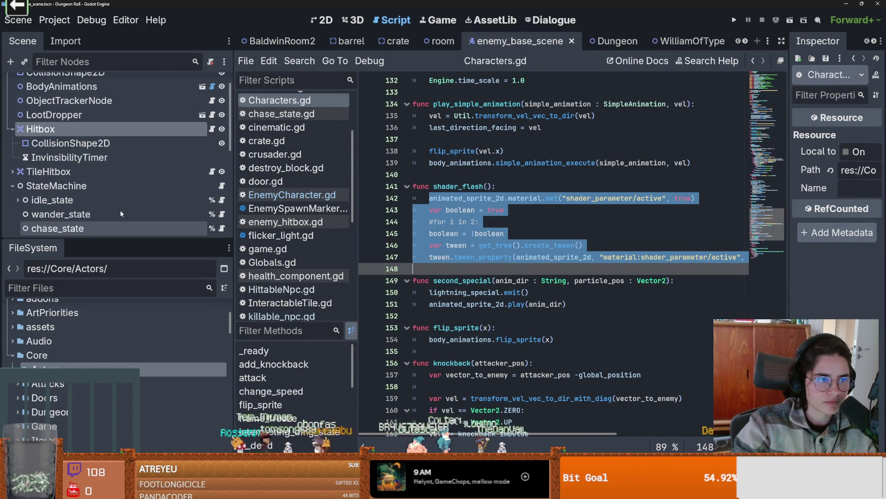
Collapse the StateMachine node and open the enemy_body_animations scene from BodyAnimations.
click(12, 211)
scroll(116, 161, down, 3)
scroll(145, 118, up, 2)
scroll(145, 119, up, 1)
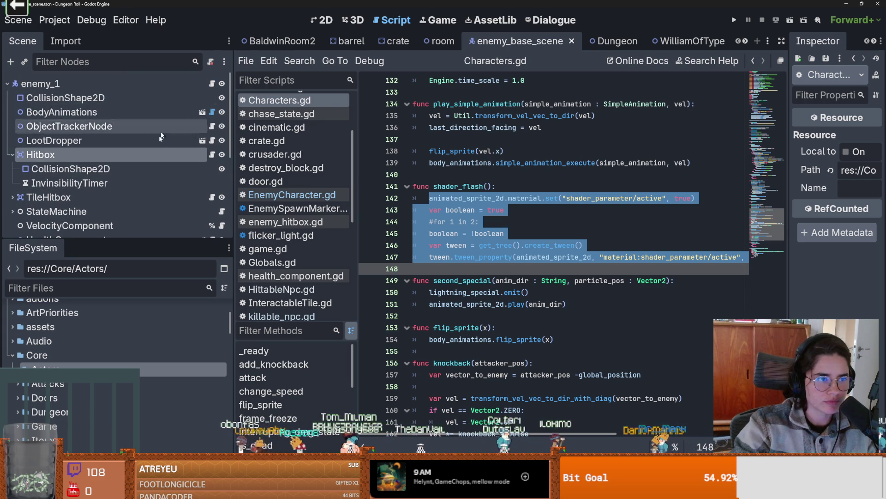
click(203, 112)
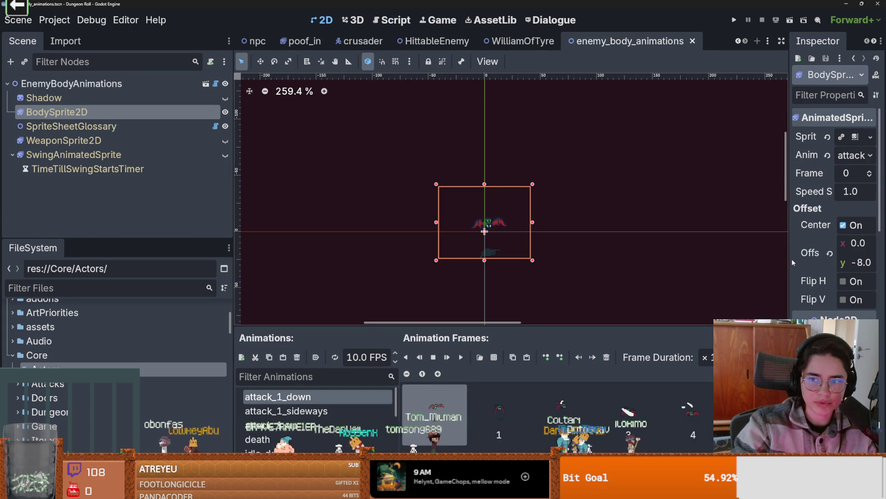
Copy the ShaderMaterial from BodySprite2D's Material property.
drag(790, 184, 533, 185)
scroll(693, 208, down, 10)
scroll(706, 208, up, 4)
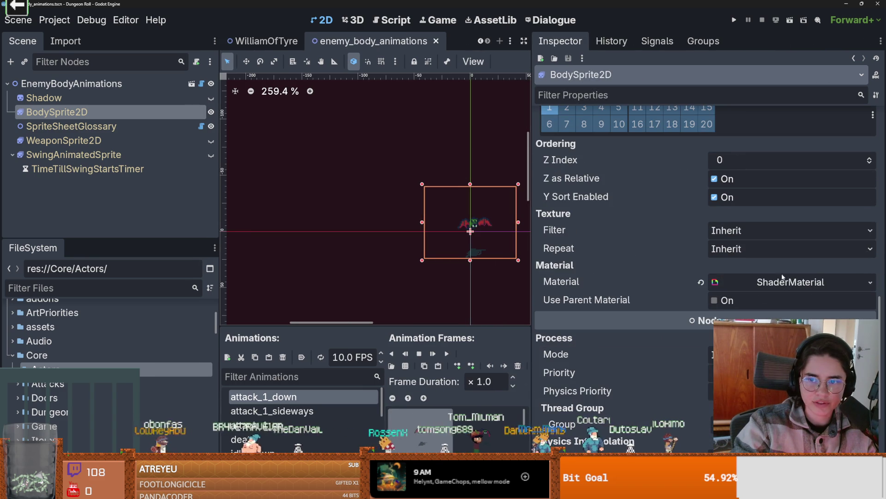
click(870, 282)
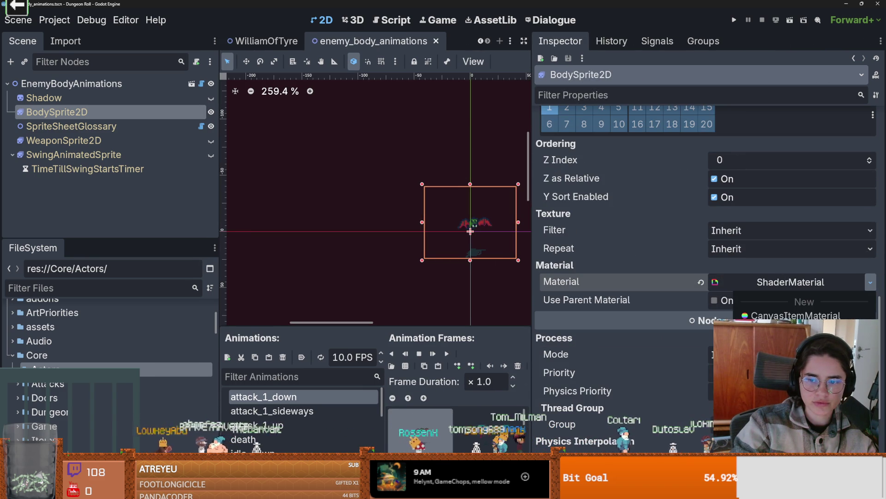
key(Escape)
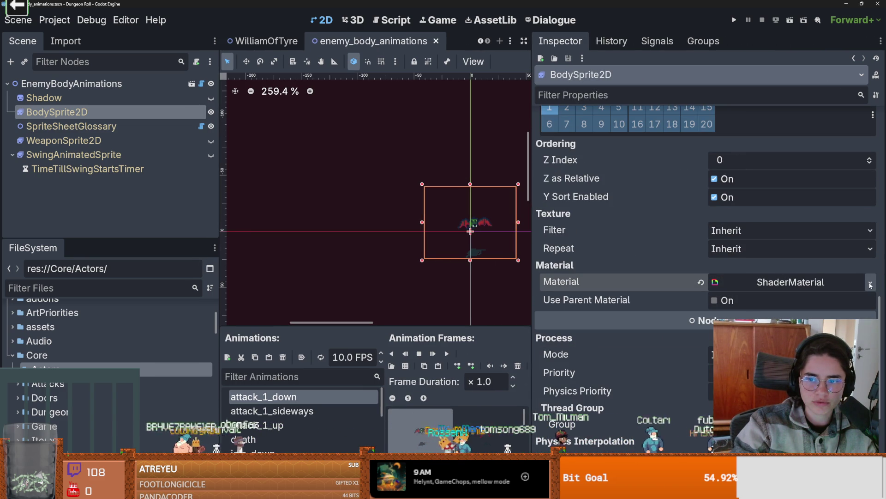
click(871, 281)
click(785, 311)
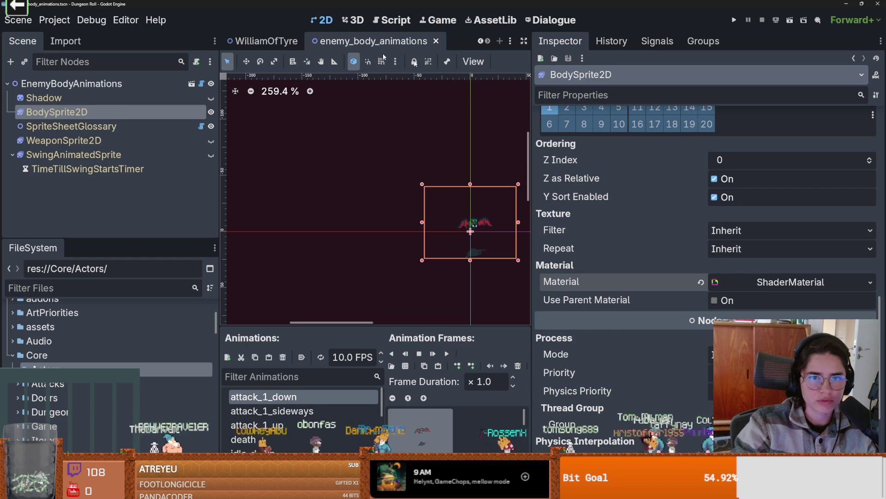
Paste the material onto WilliamOfTyre's AnimatedSprite2D, save, and paste the flash code into killable_npc.gd.
click(233, 44)
click(66, 97)
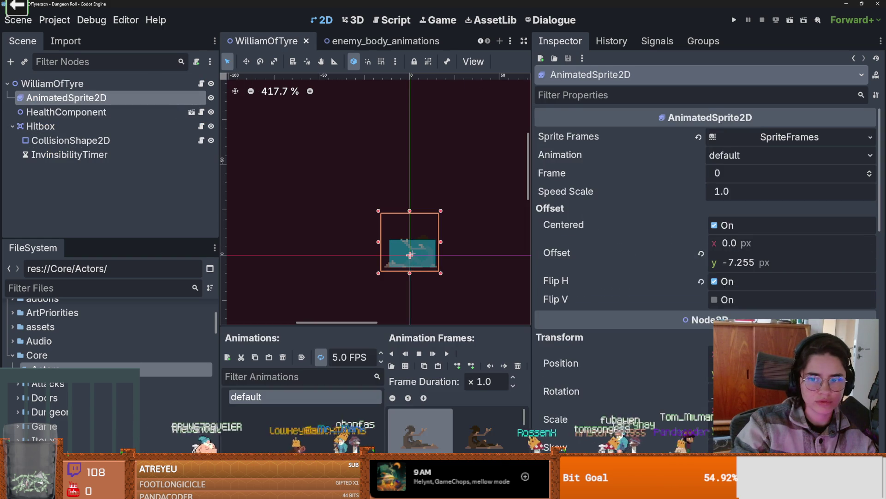
scroll(707, 222, down, 5)
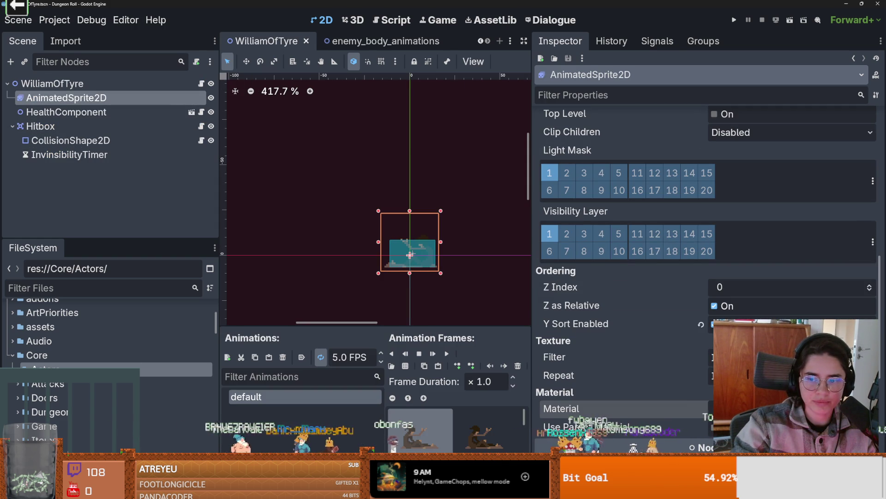
key(ctrl+v)
key(ctrl+s)
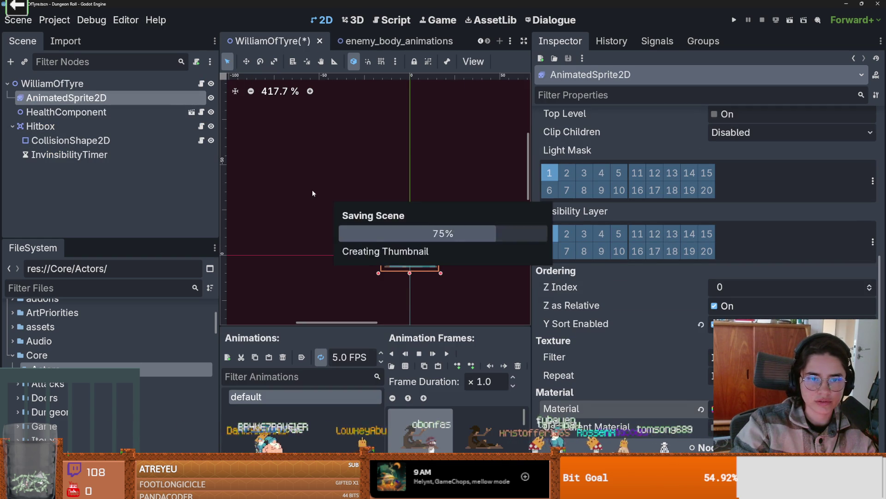
key(ctrl+F3)
key(ctrl+v)
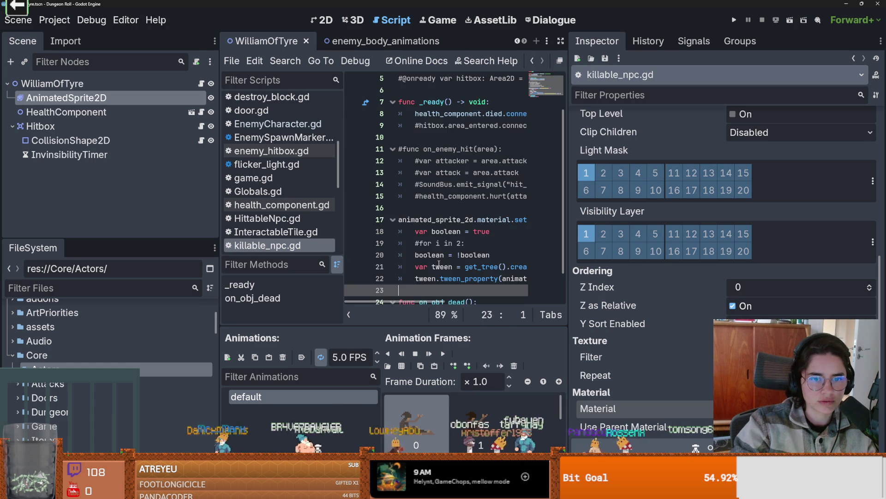
Undo the pasted code, review enemy_hitbox.gd, and return to killable_npc.gd.
key(ctrl+z)
drag(569, 237, 790, 237)
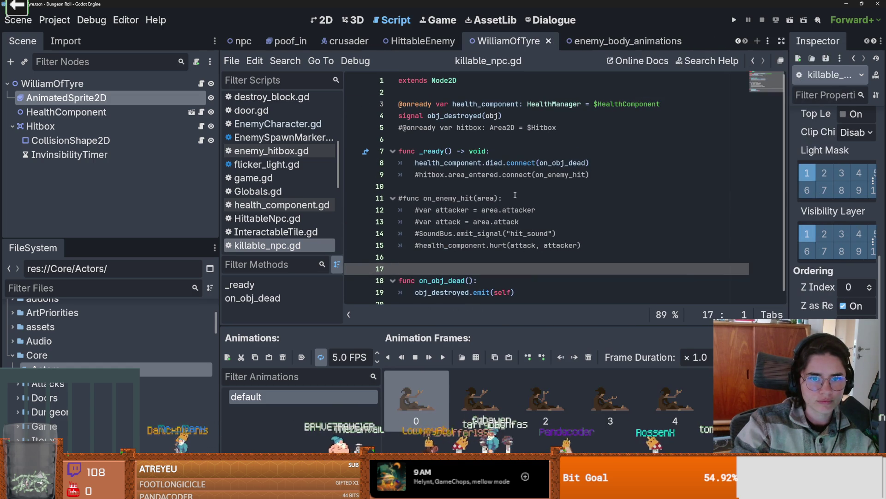
click(201, 126)
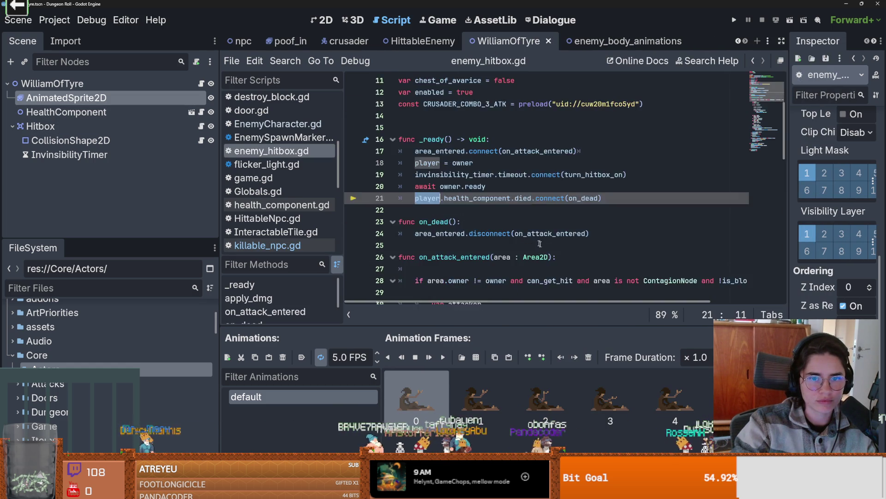
scroll(529, 255, down, 10)
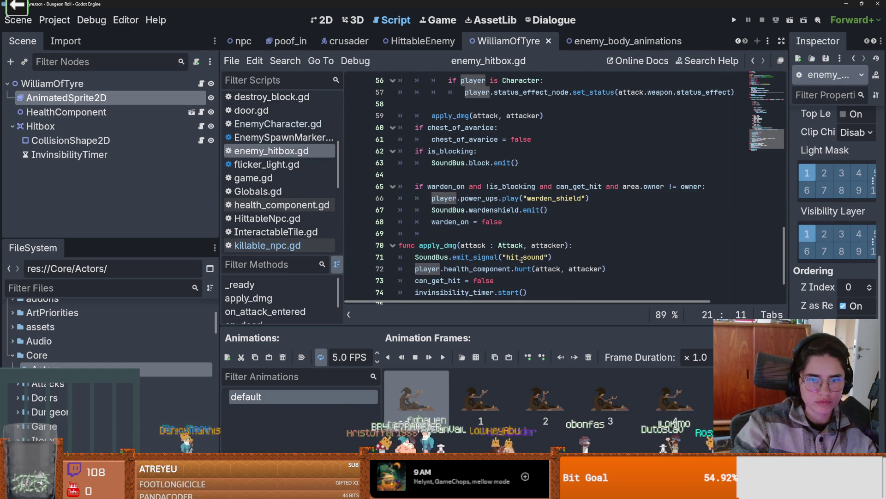
key(alt+Left)
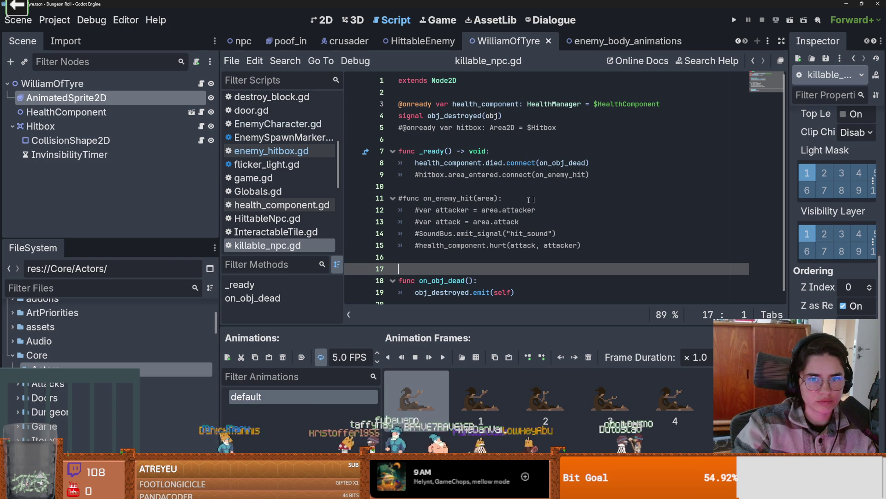
Add a 'health_component.' line in _ready, browse its members, then open health_component.gd.
click(601, 168)
key(Return)
text(heal)
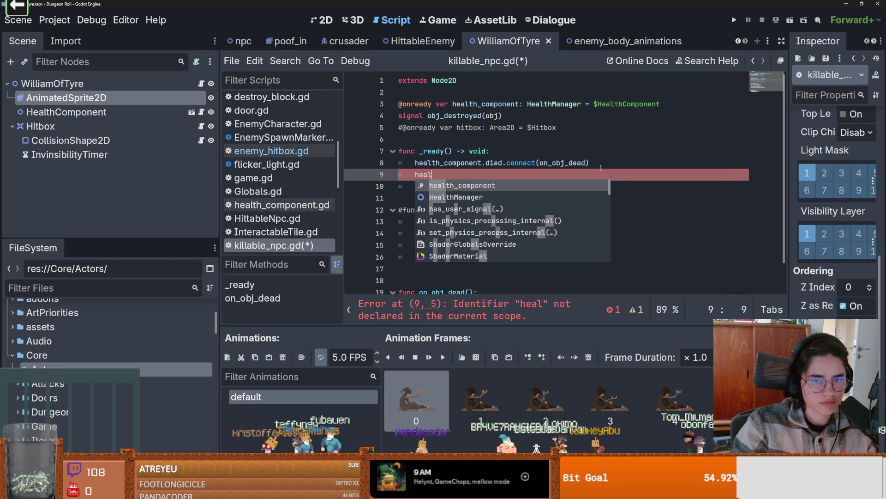
key(Return)
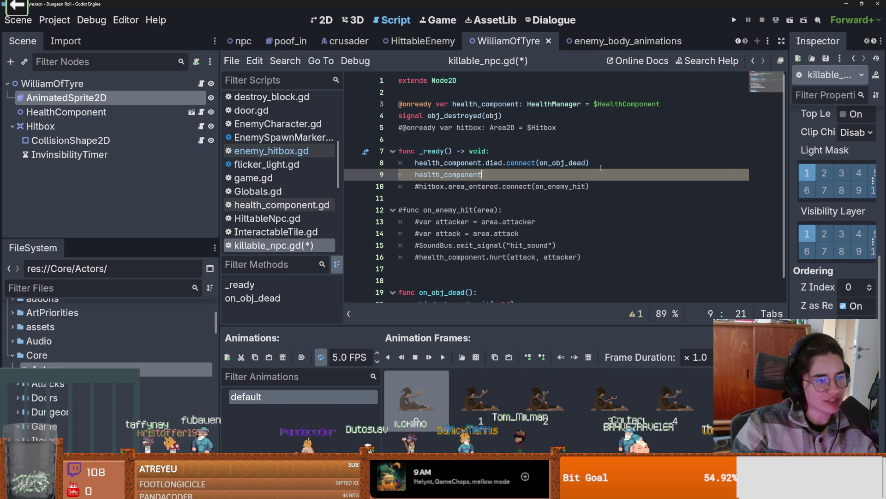
text(.)
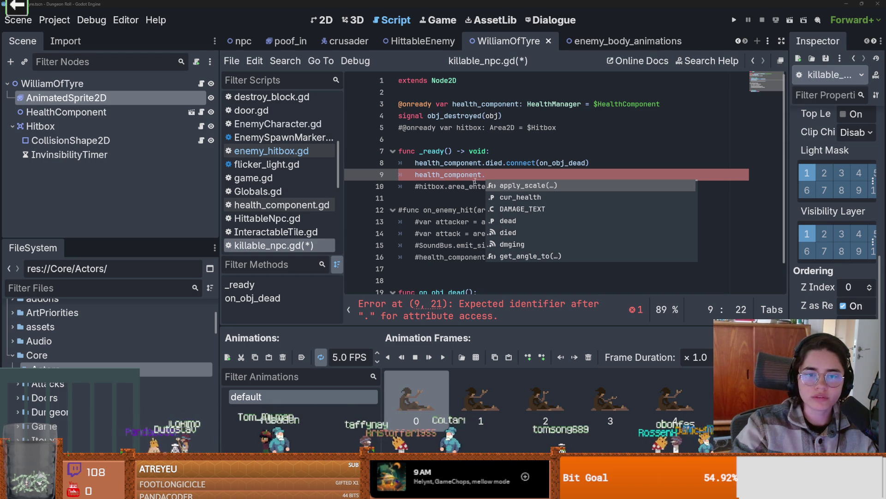
key(Escape)
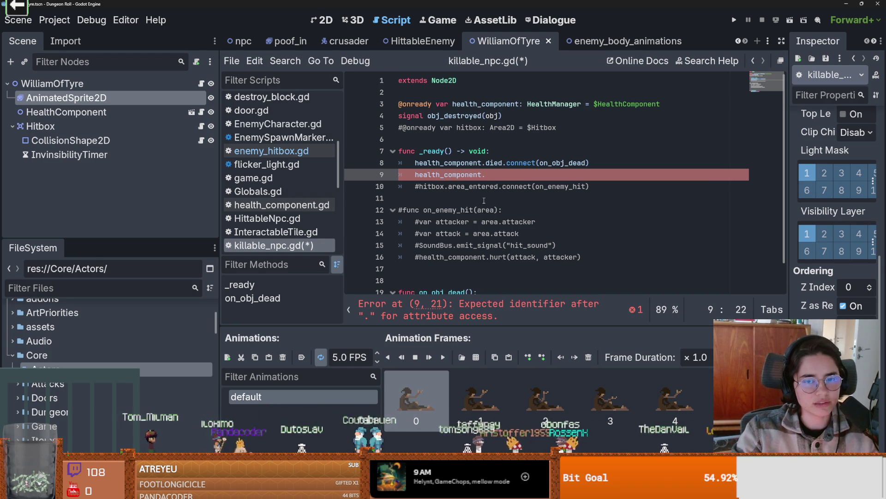
text(.)
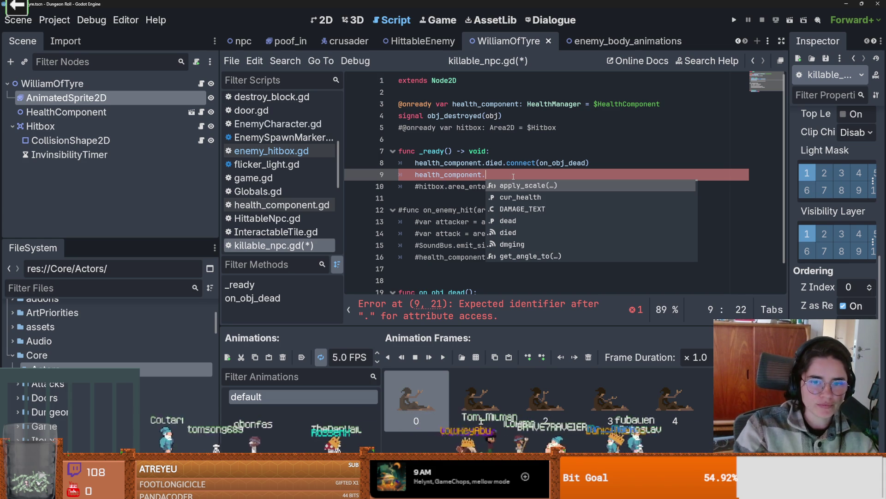
key(Down)
key(Down)
key(Down)
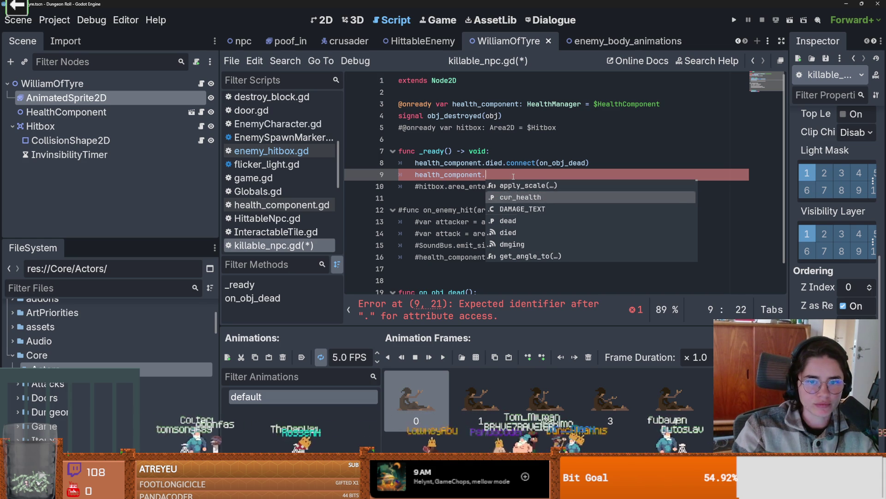
key(Up)
key(Up)
key(Up)
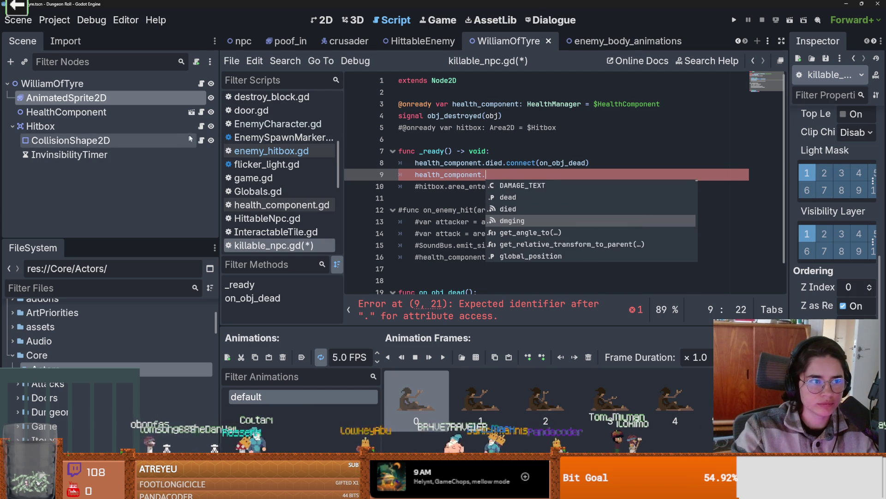
click(202, 112)
scroll(504, 178, down, 1)
Write health_component.took_damage.connect(on_take_dmg) in killable_npc.gd.
double_click(450, 151)
key(ctrl+c)
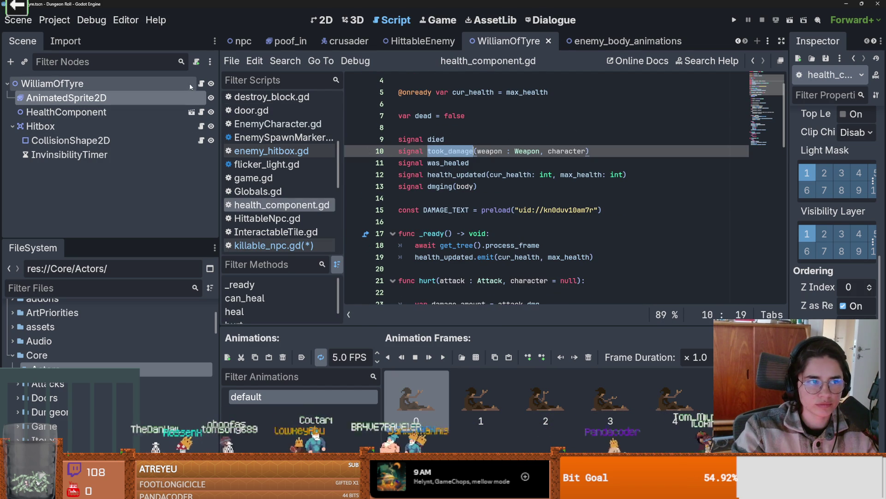
click(201, 84)
click(504, 176)
key(ctrl+v)
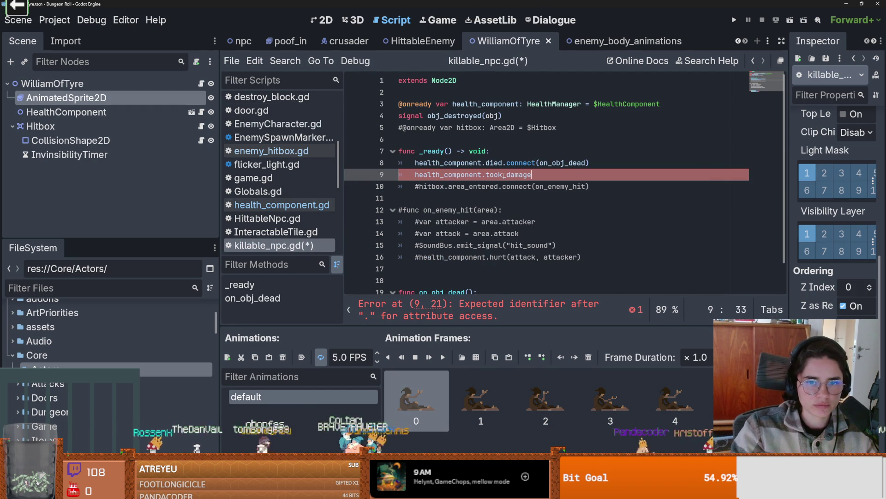
text(.on_take_dmg)
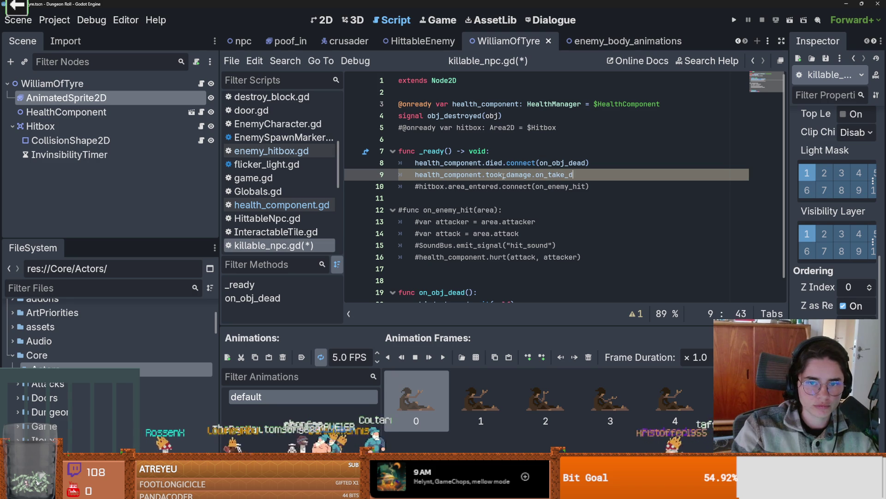
text(()
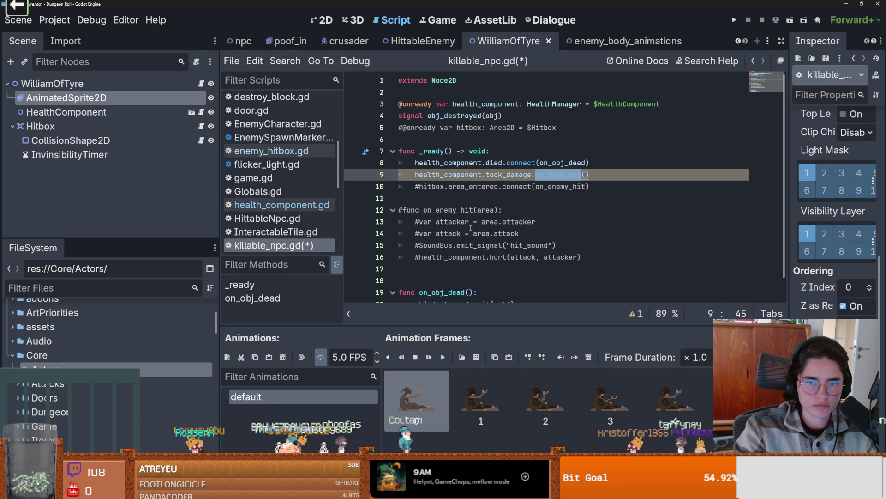
click(536, 177)
text(connect()
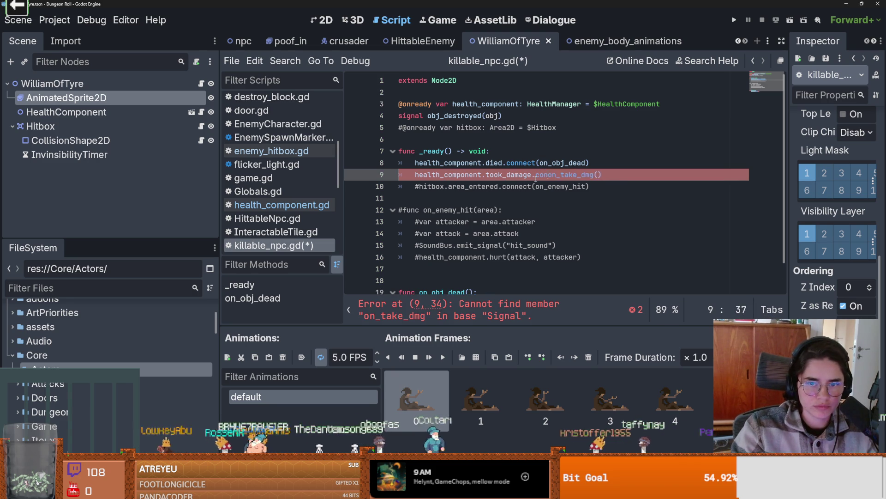
click(618, 176)
key(BackSpace)
Add a new func on_take_dmg(): below the signal connections.
double_click(591, 174)
click(417, 198)
key(Return)
text(func on_take_dmg()
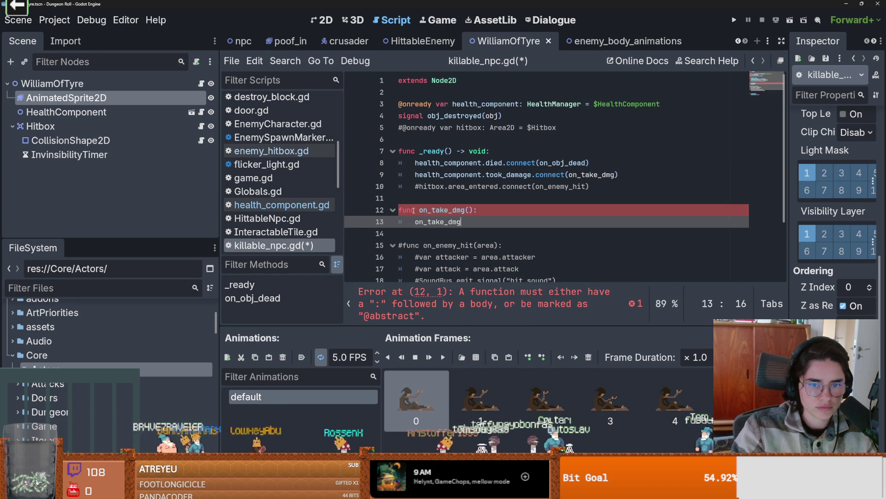
text(:)
key(Return)
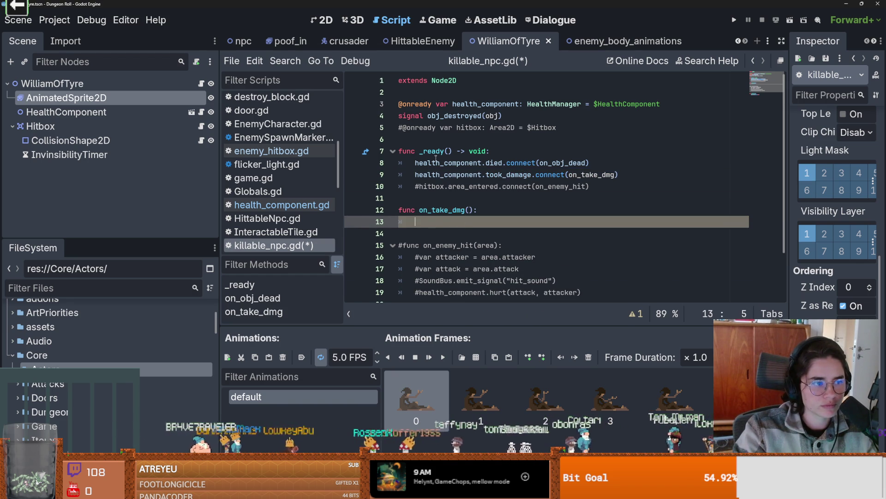
In the crusader scene, expand its StateMachine states to locate the take_damage state.
click(350, 43)
scroll(138, 213, up, 3)
scroll(137, 213, up, 5)
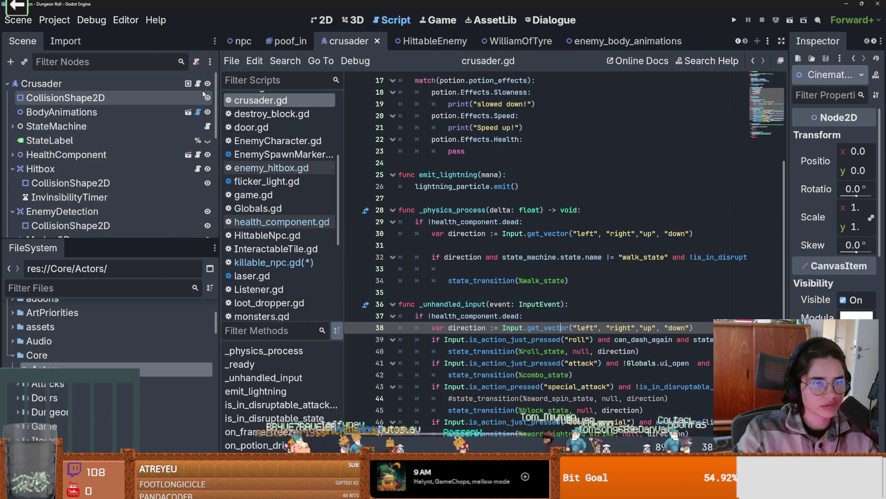
scroll(132, 182, down, 5)
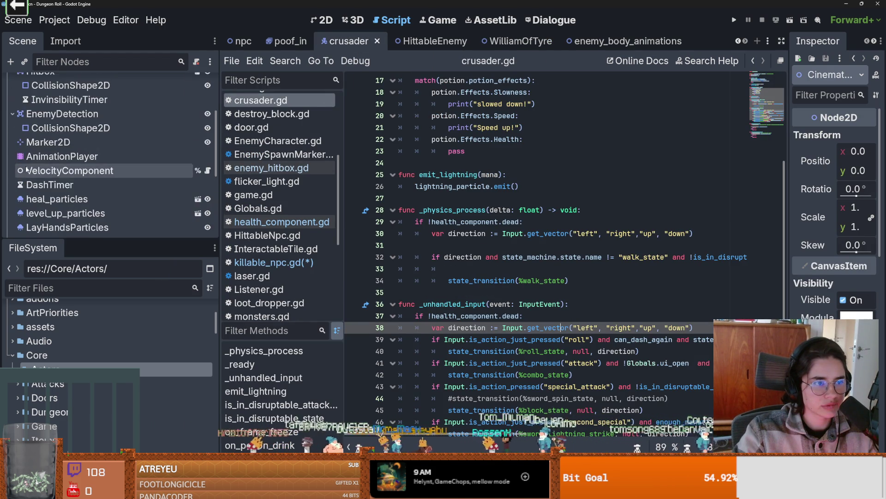
scroll(29, 170, up, 3)
click(13, 103)
scroll(90, 189, down, 3)
scroll(90, 188, down, 2)
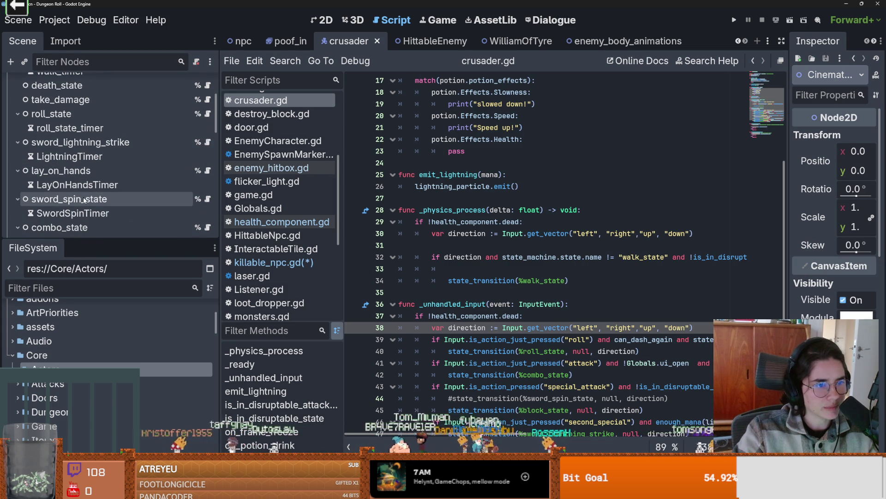
scroll(35, 169, up, 3)
click(18, 172)
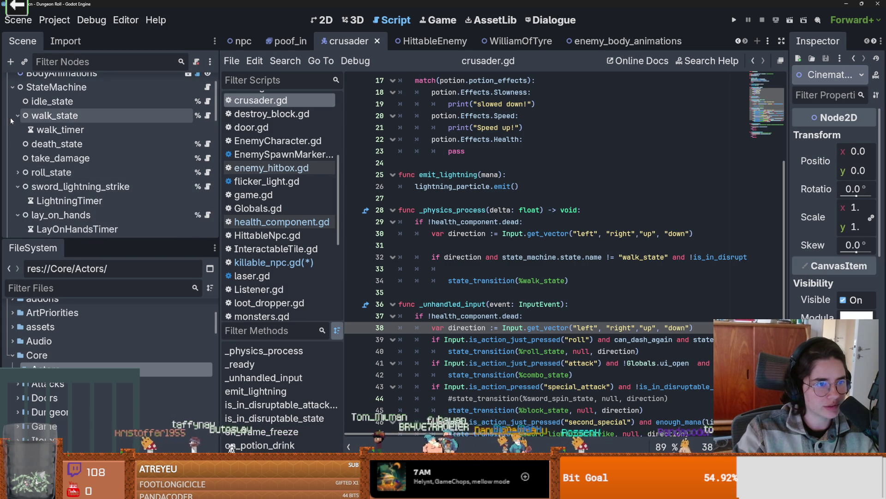
click(18, 115)
click(18, 172)
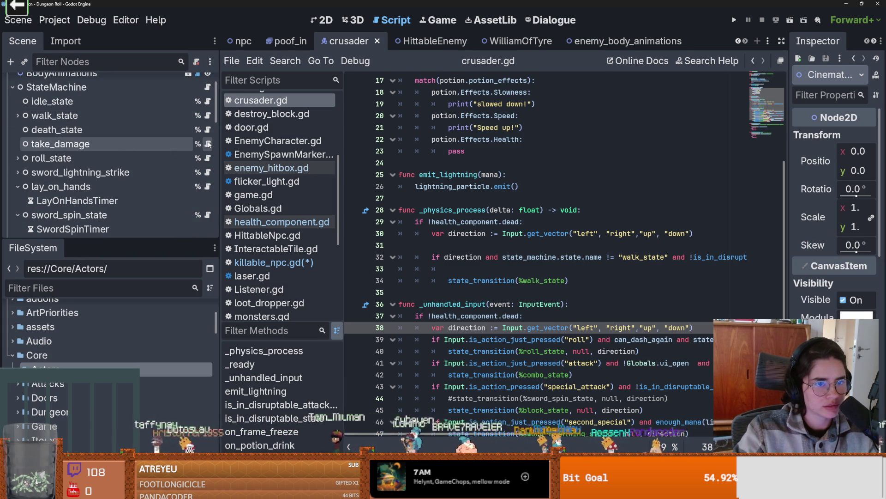
Copy the shader_flash body (lines 142–147) from the take_damage script into on_take_dmg.
click(209, 145)
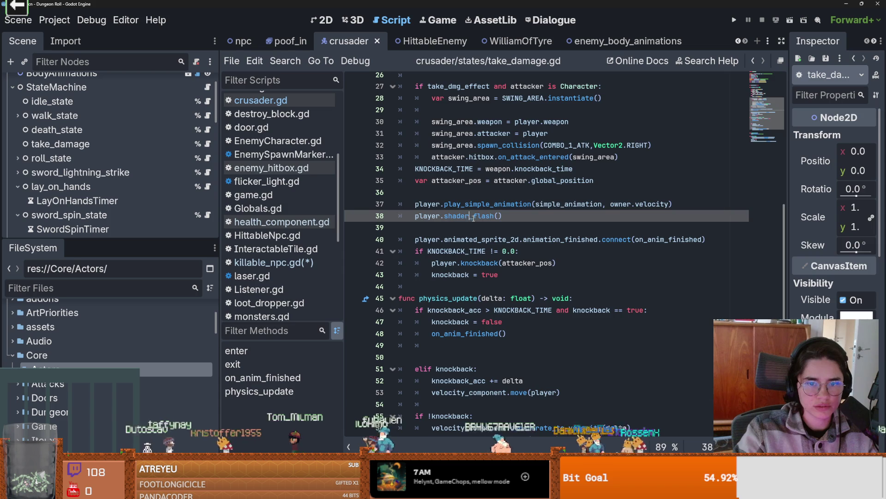
ctrl+click(477, 217)
mouse_move(410, 233)
mouse_down()
mouse_move(738, 292)
mouse_move(791, 290)
mouse_up()
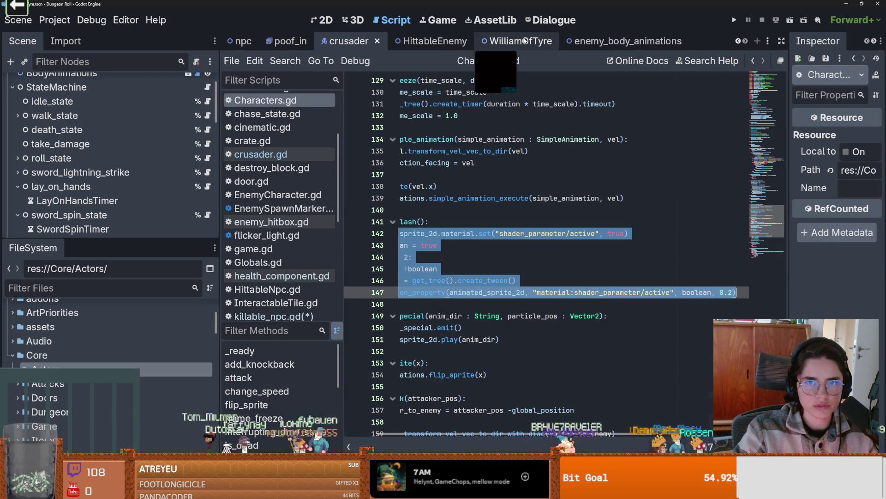
click(508, 42)
text(animated_sprite_2d.material.set("shader_parameter/active", true) 	var boolean = true 	#for i in 2: 	boolean = !boolean 	var tween = get_tree().create_tween() 	tween.tween_property(animated_sprite_2d, "material:shader_parameter/active", boolean, 0.2))
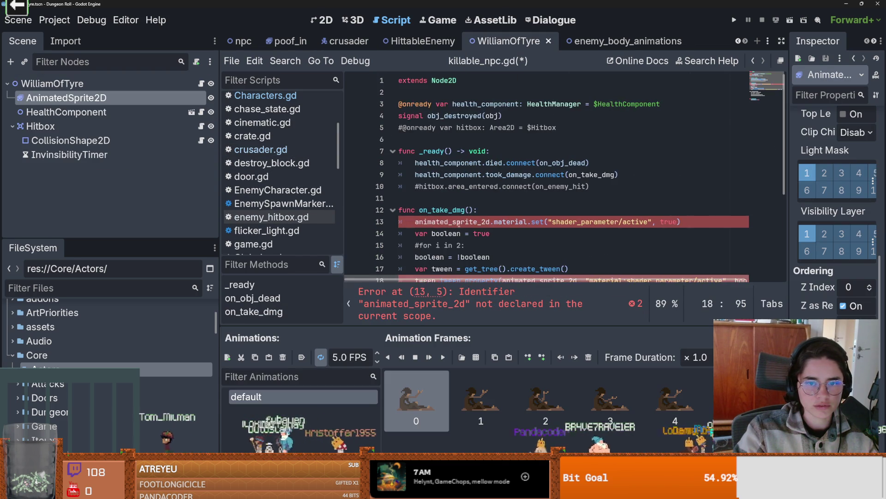
Drag AnimatedSprite2D into the pasted flash code and save killable_npc.gd.
scroll(446, 251, up, 1)
drag(65, 97, 457, 151)
scroll(496, 163, down, 4)
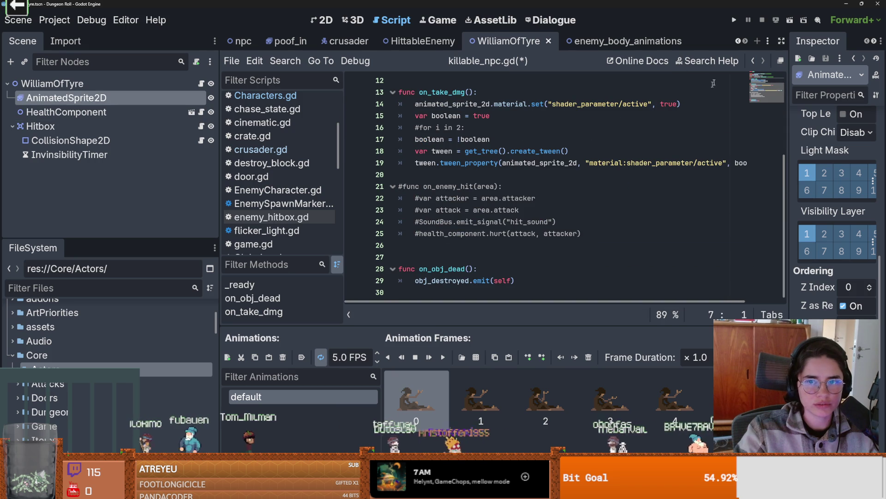
scroll(557, 144, up, 1)
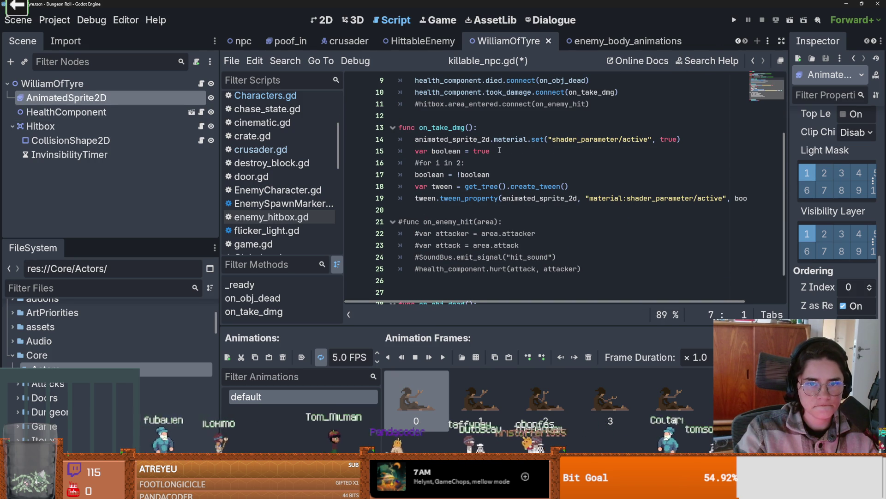
key(ctrl+s)
Put WilliamOfTyre's Hitbox on the EnemyHitbox layer and remove it from PlayerWeaponArea.
click(184, 126)
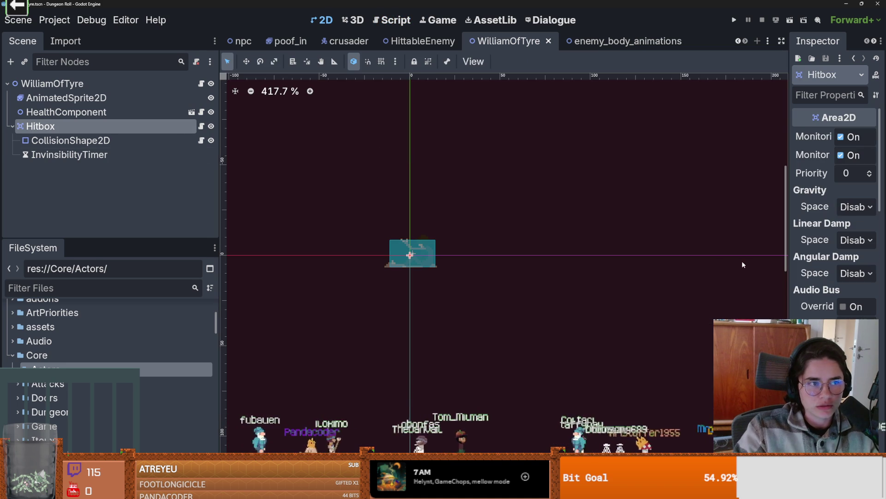
drag(787, 256, 674, 243)
scroll(854, 231, down, 5)
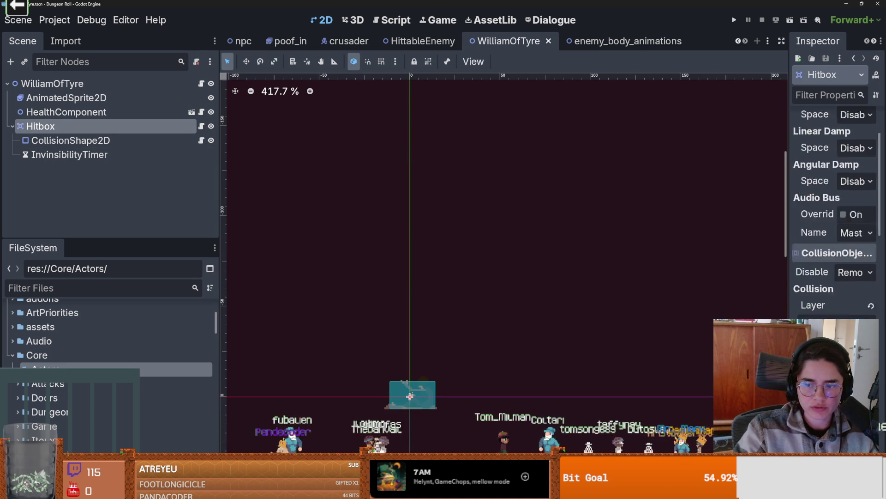
click(872, 290)
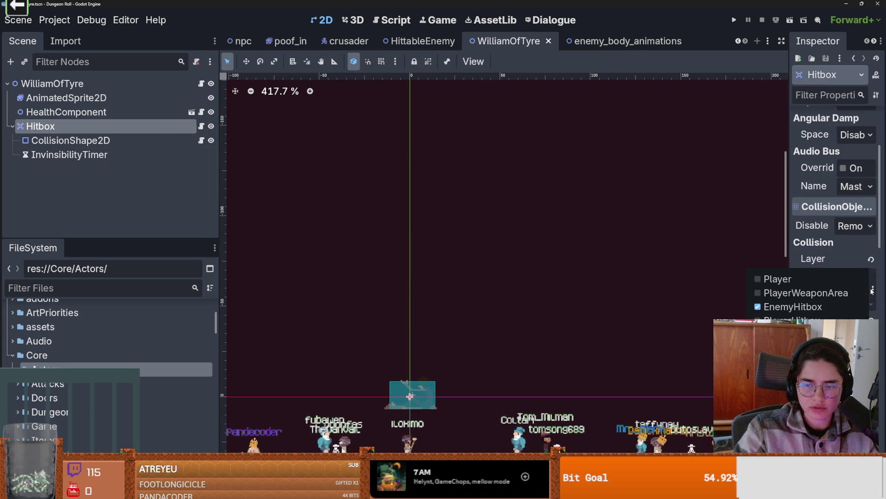
click(854, 307)
click(845, 300)
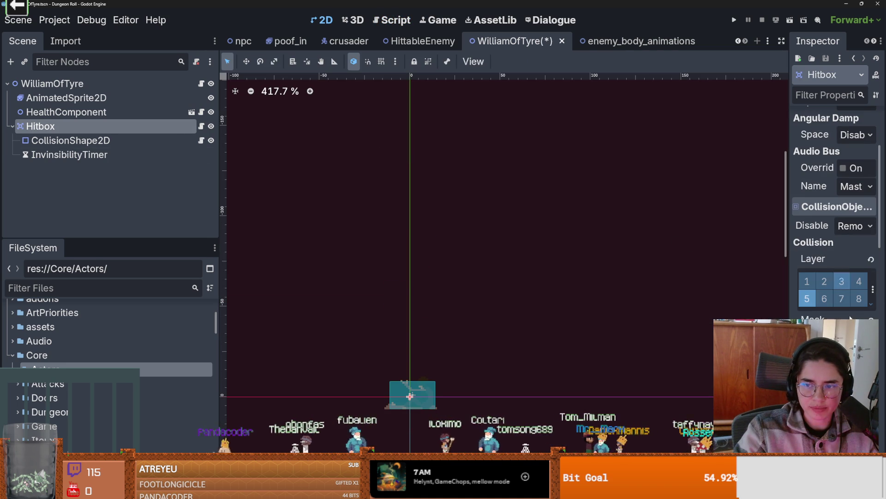
click(873, 290)
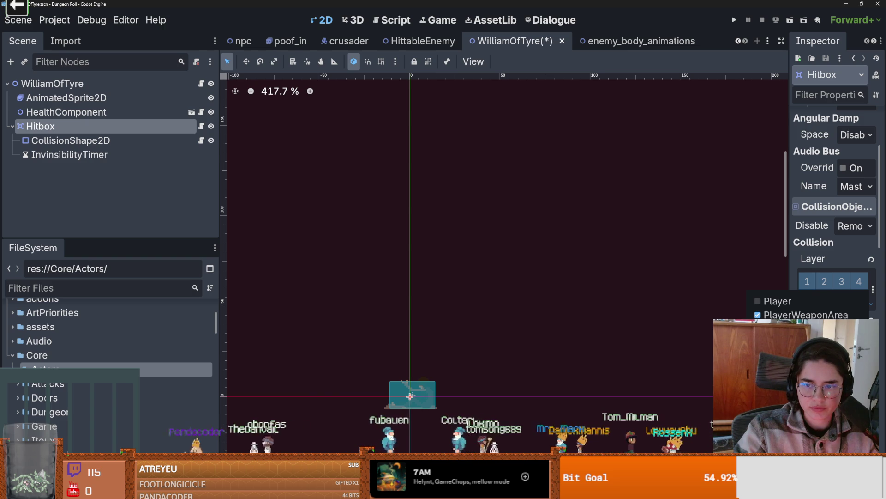
click(758, 315)
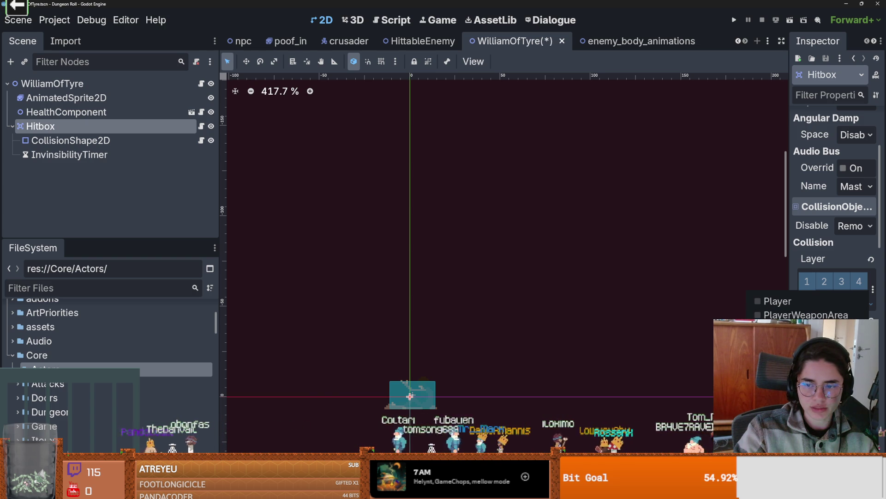
click(734, 20)
Run the game and inspect the crash at door.gd line 159 and its stack frames.
click(734, 20)
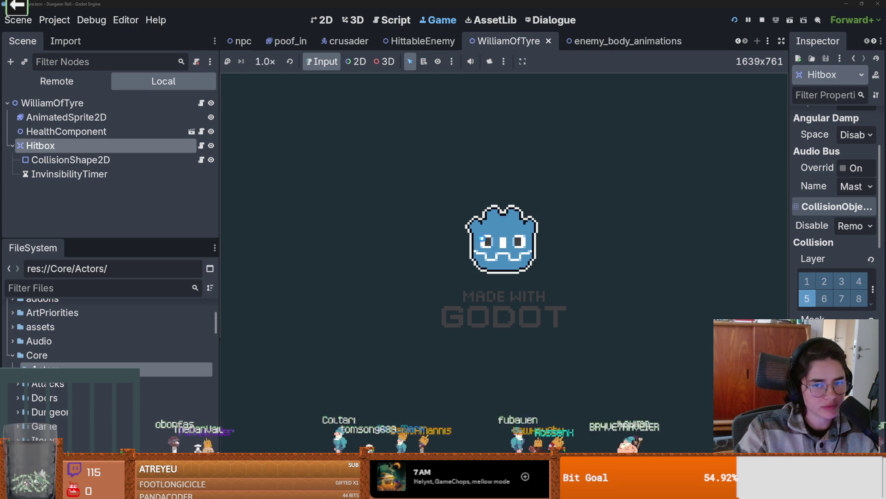
text(as)
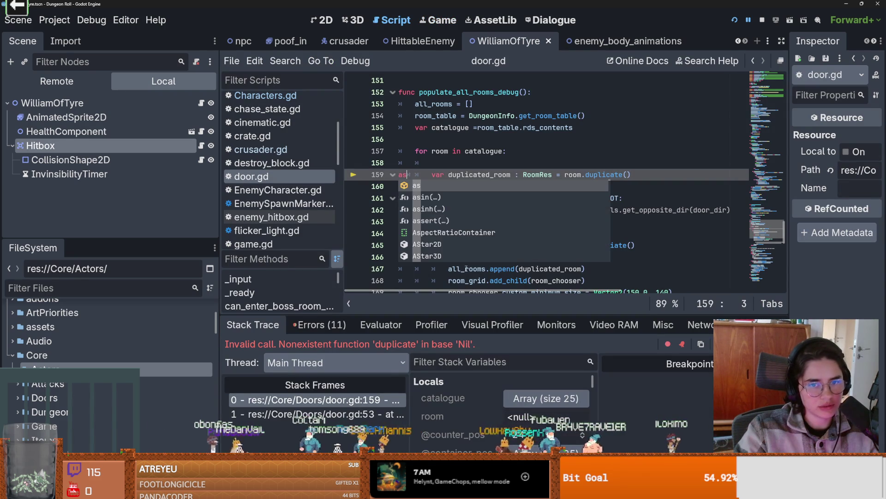
key(BackSpace)
key(BackSpace)
click(493, 175)
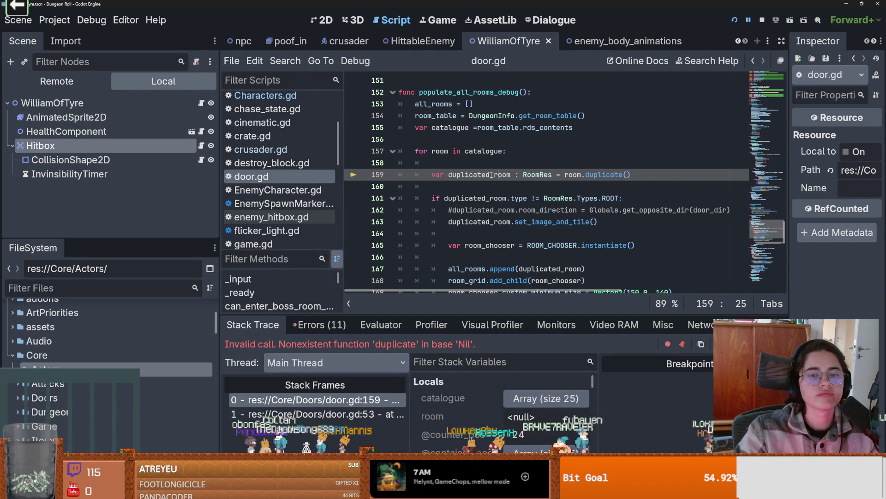
scroll(495, 234, up, 1)
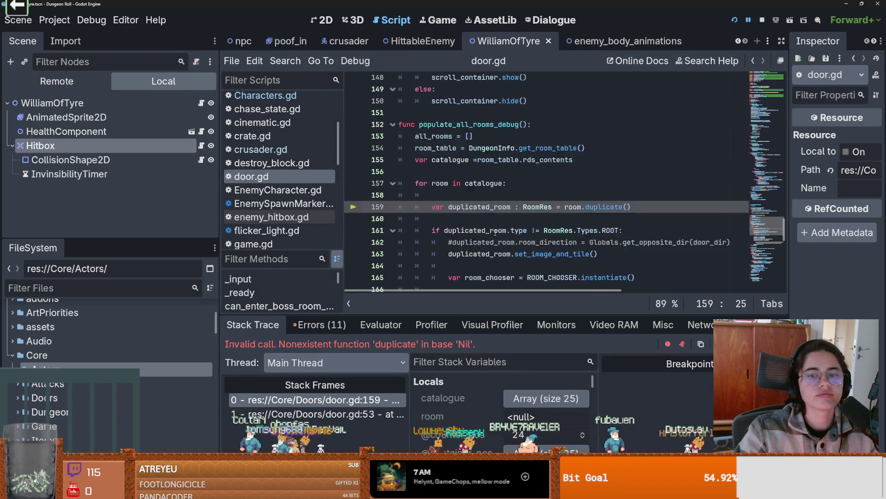
scroll(496, 234, up, 2)
scroll(496, 234, down, 1)
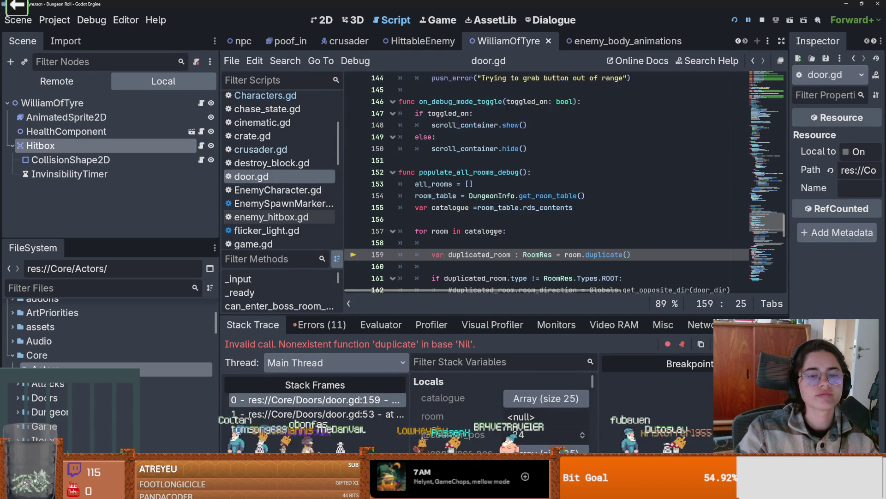
click(394, 401)
click(379, 414)
click(371, 400)
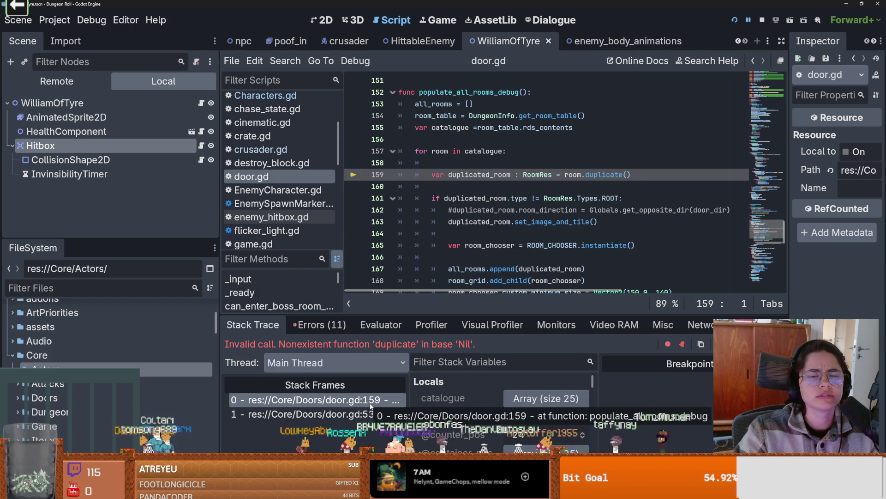
scroll(477, 391, down, 2)
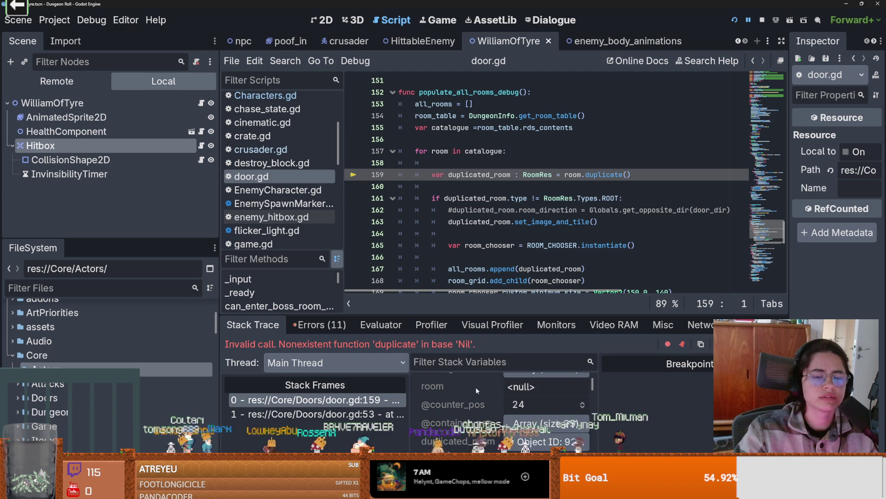
Relaunch to reproduce the crash, enlarge the debugger, and check the caller at door.gd line 53.
click(734, 21)
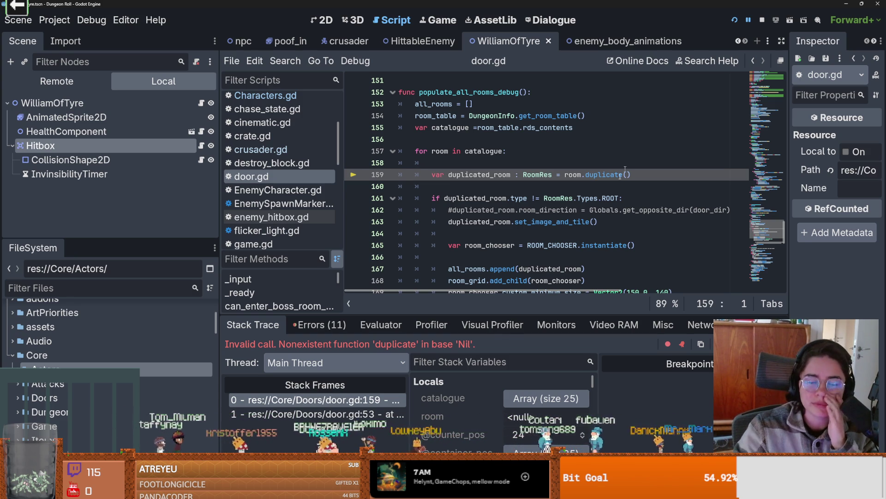
drag(220, 208, 118, 208)
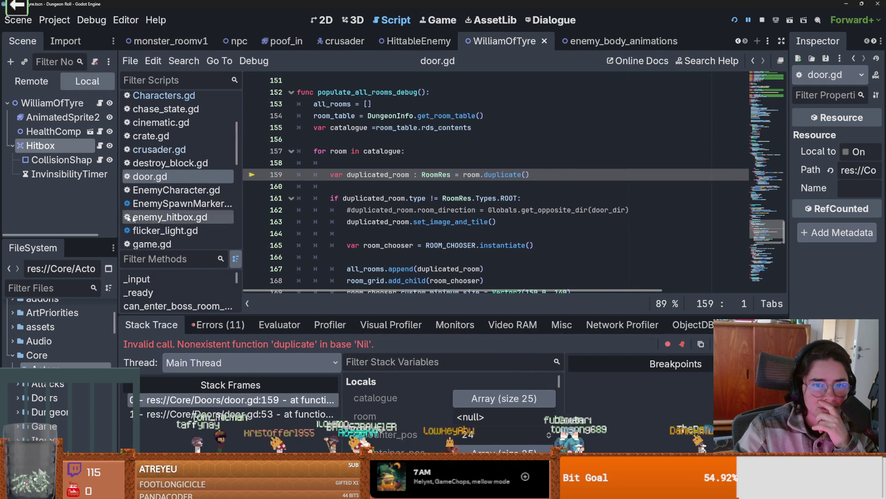
drag(443, 316, 444, 226)
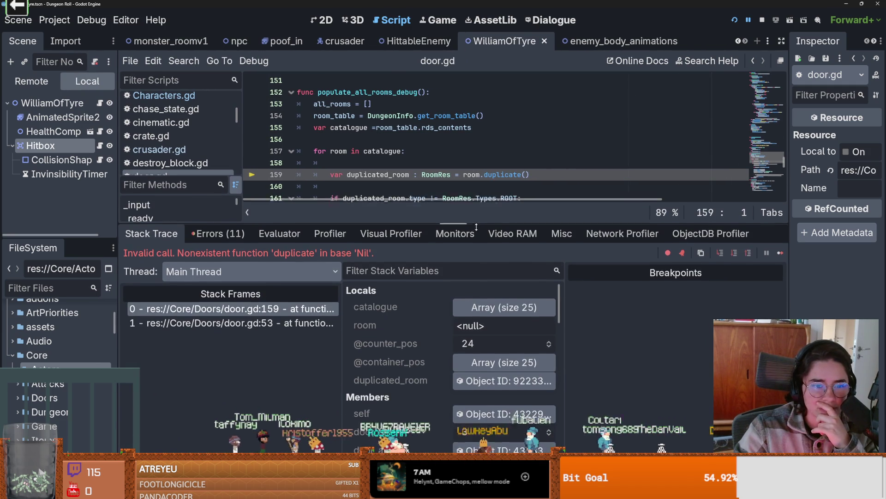
click(270, 325)
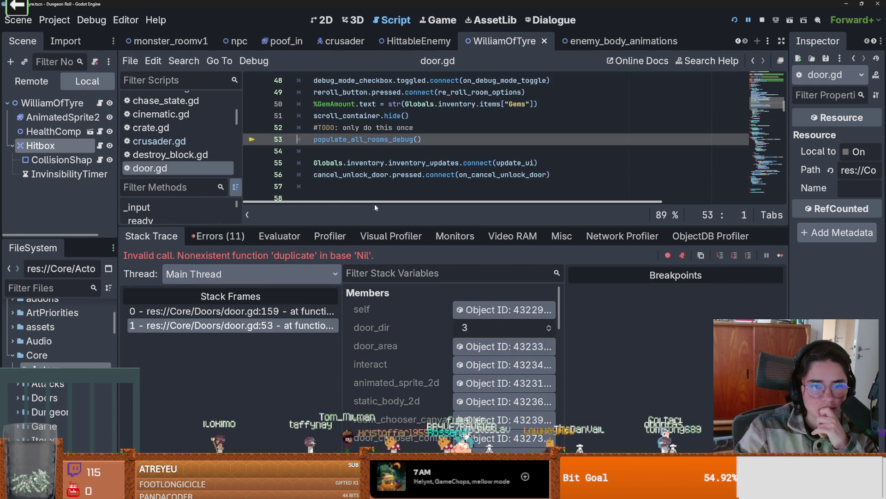
drag(403, 224, 403, 315)
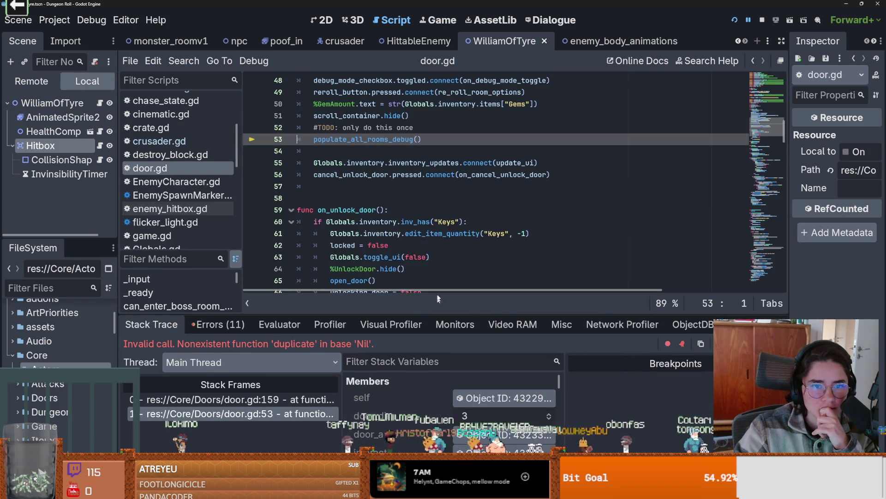
scroll(424, 229, up, 5)
scroll(424, 229, down, 4)
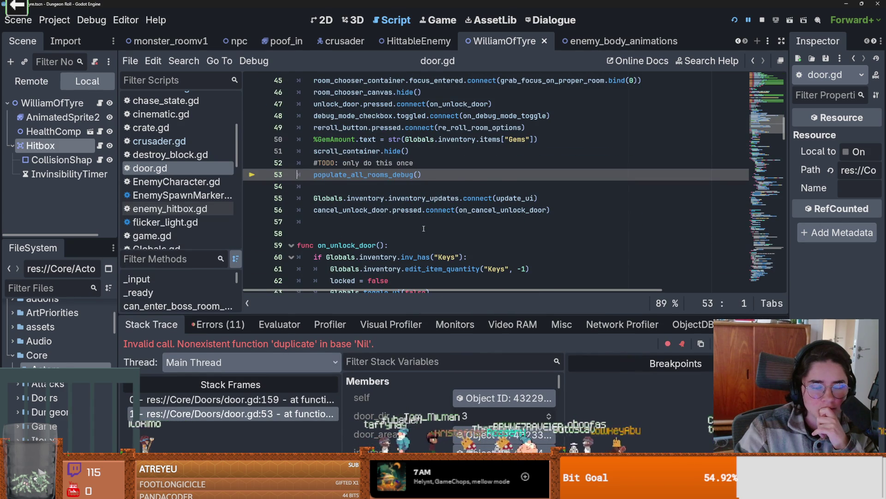
scroll(424, 228, down, 1)
click(217, 399)
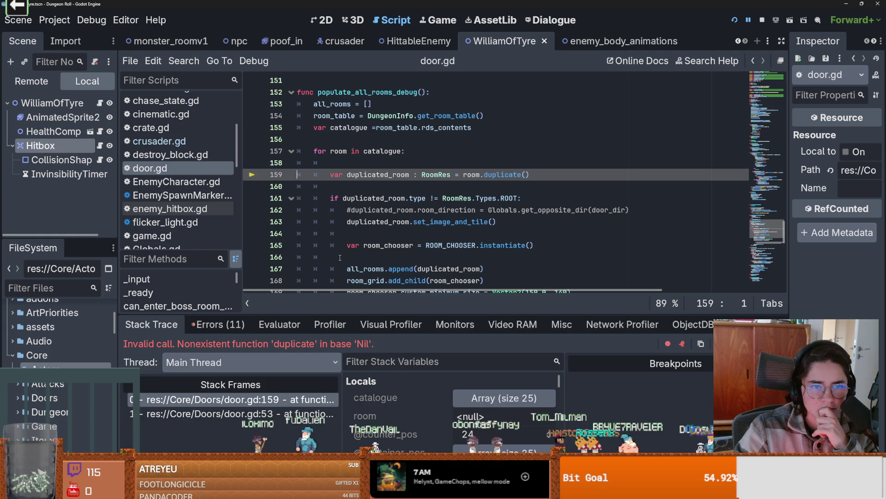
Expand the catalogue array in Locals to find its null last entry 24.
click(481, 402)
scroll(482, 397, down, 2)
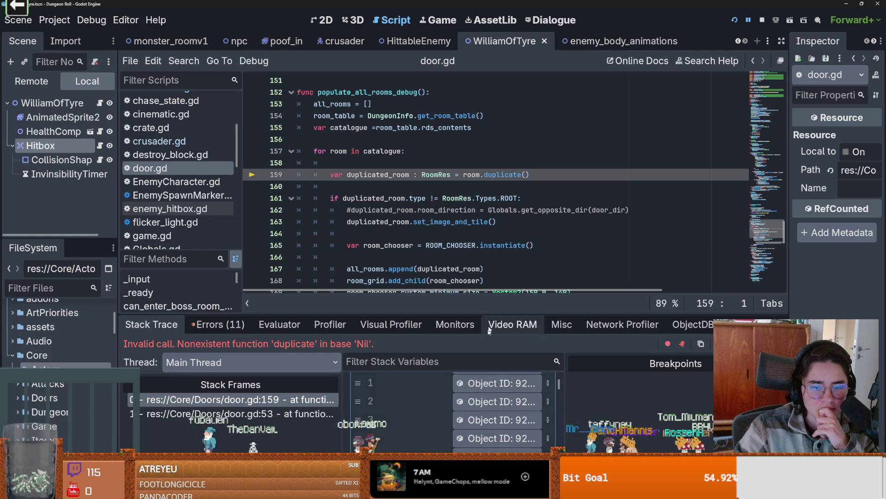
drag(492, 316, 491, 167)
scroll(549, 365, down, 6)
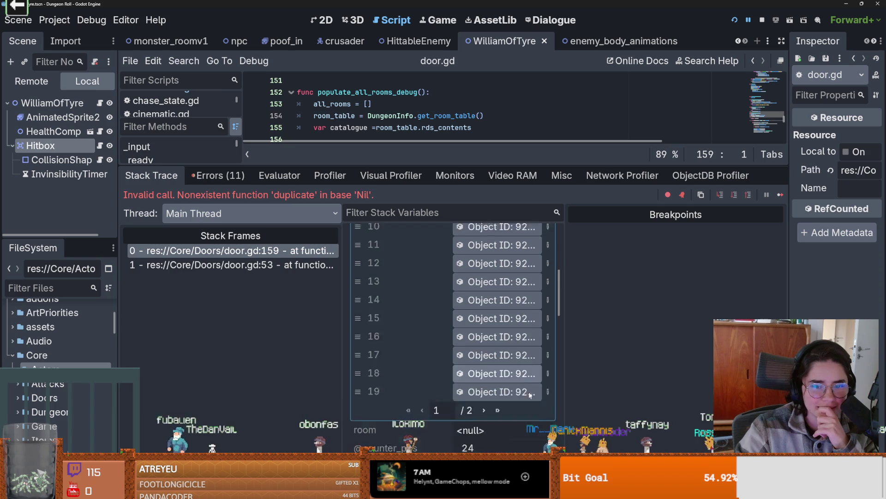
scroll(522, 351, down, 10)
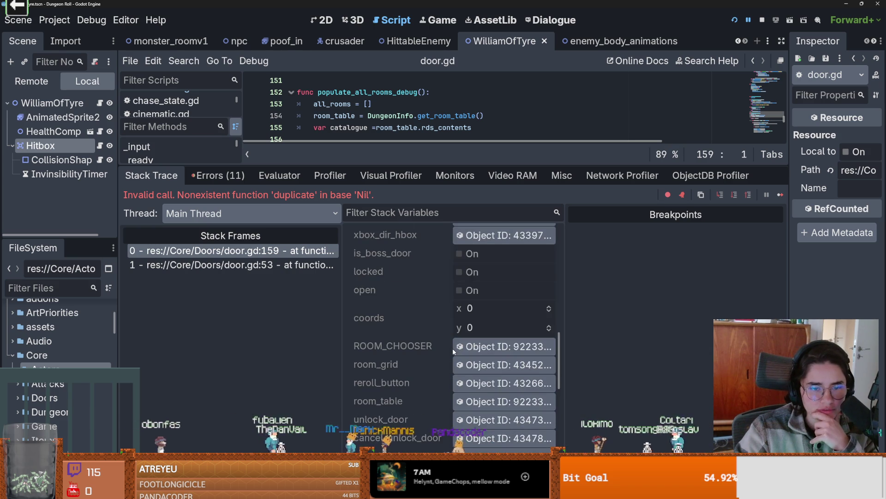
scroll(453, 348, up, 5)
scroll(452, 348, up, 5)
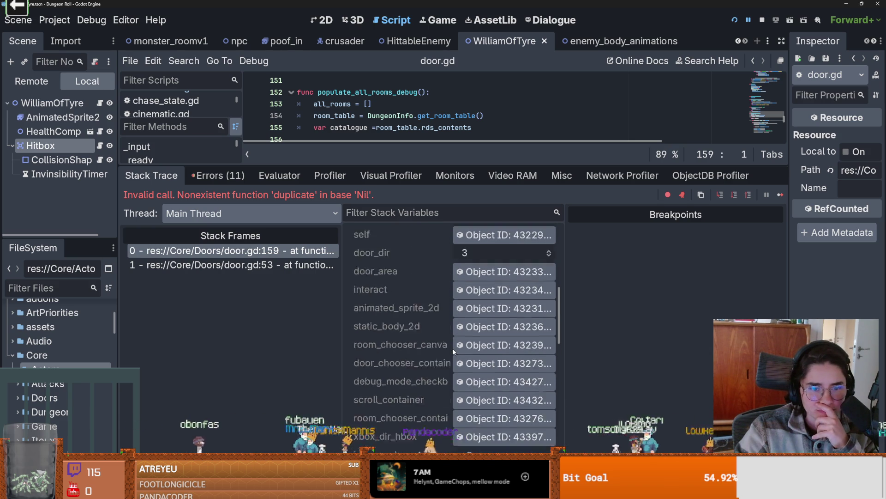
scroll(453, 350, up, 8)
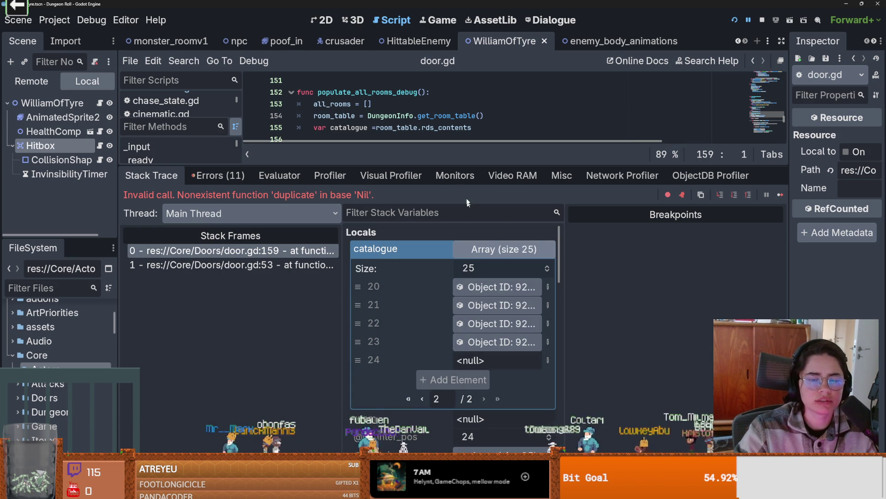
drag(440, 165, 440, 258)
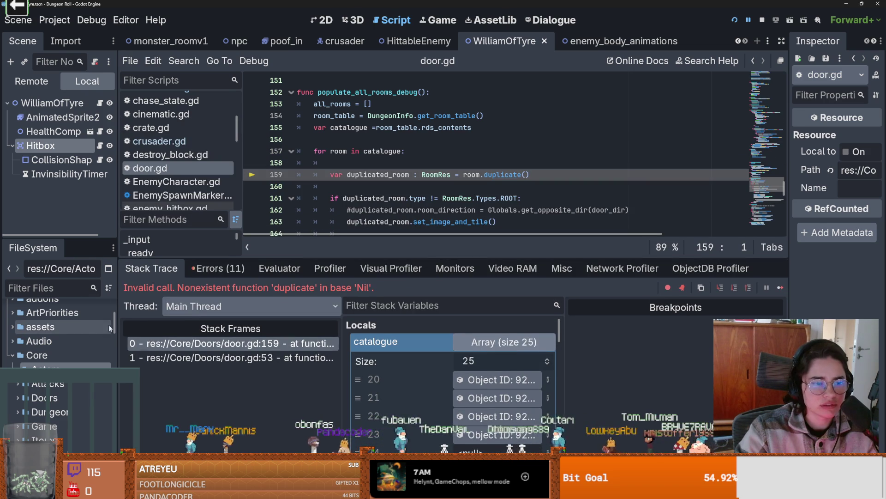
Quick Load baldwin_room_2.tres into empty entry 24 of RoomLootTable's Rds Contents.
click(67, 352)
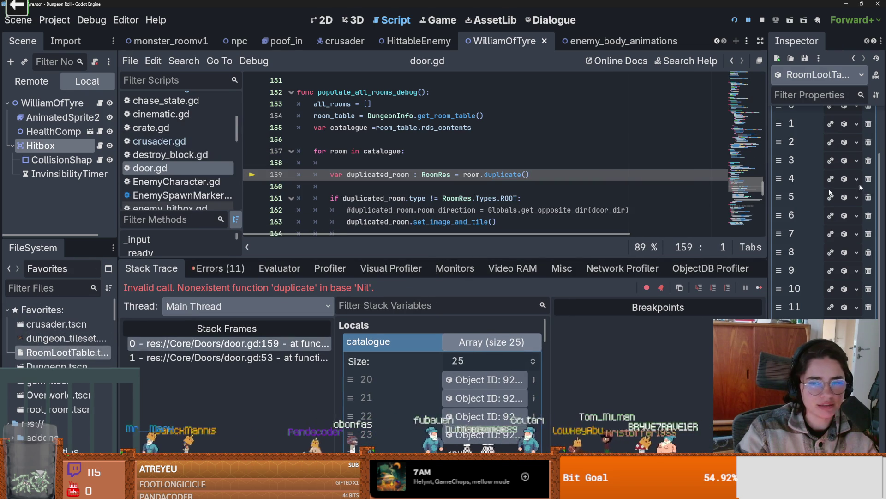
scroll(794, 213, down, 5)
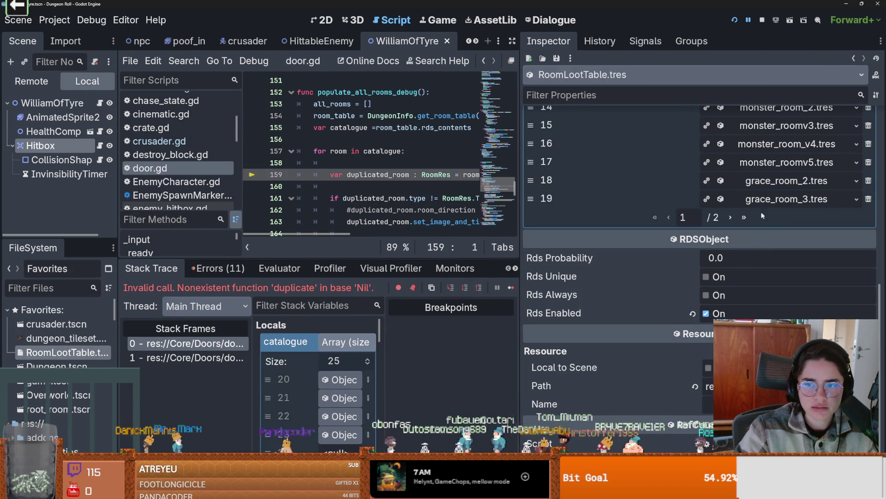
click(731, 217)
scroll(794, 221, up, 2)
click(857, 266)
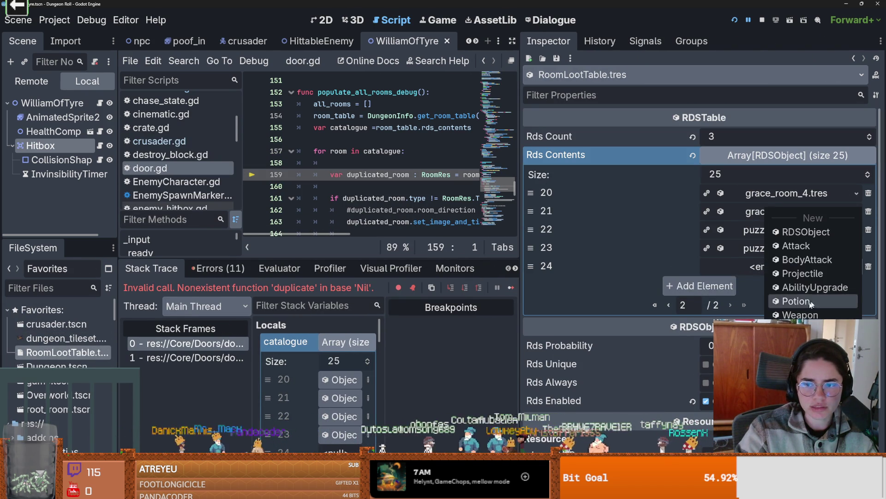
click(812, 336)
double_click(372, 151)
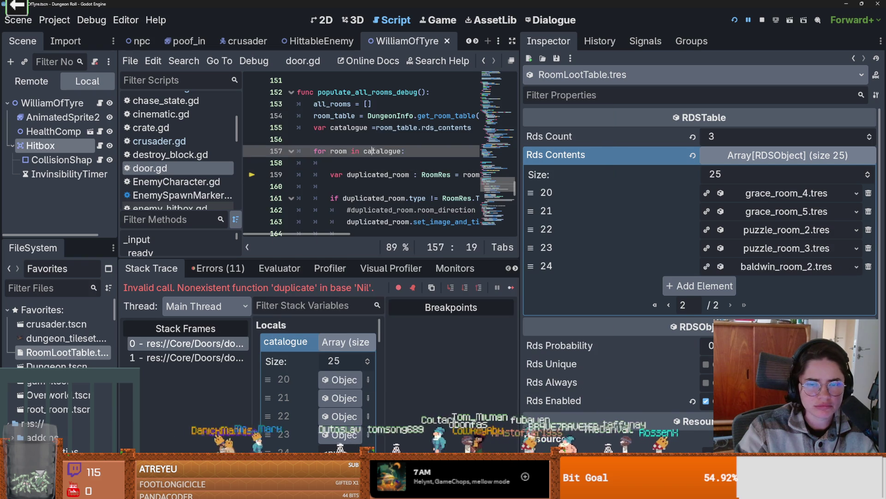
Play the game past room selection, break the barrels, then stop it.
click(734, 20)
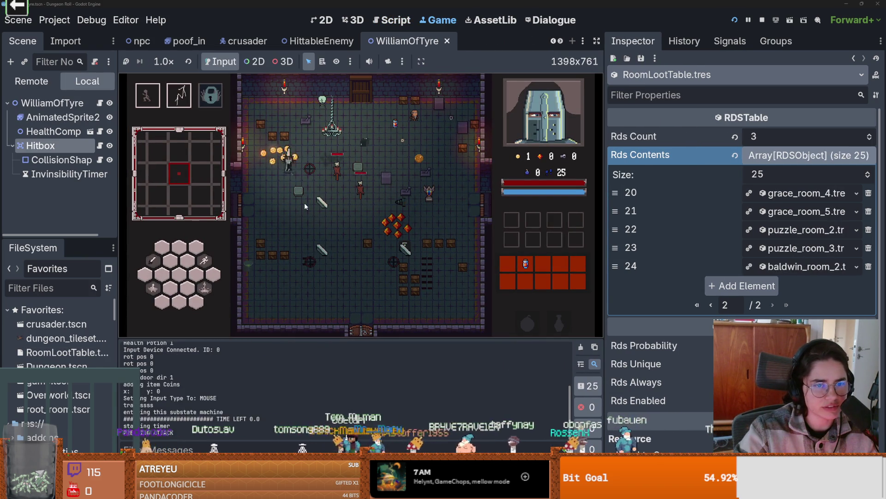
click(377, 275)
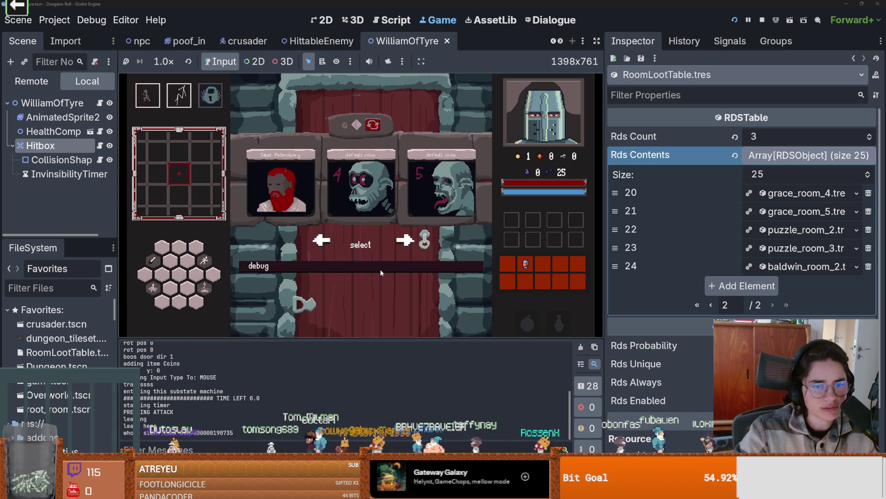
key(a)
key(w)
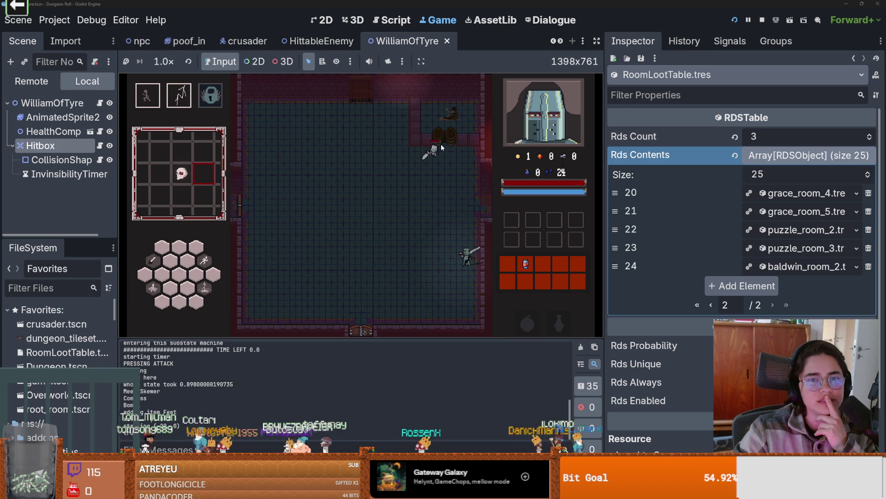
click(441, 144)
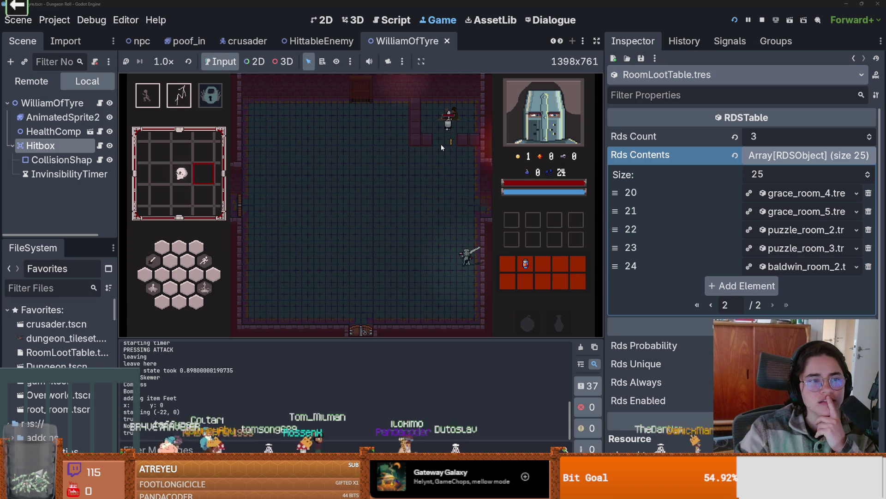
click(762, 24)
scroll(557, 42, up, 4)
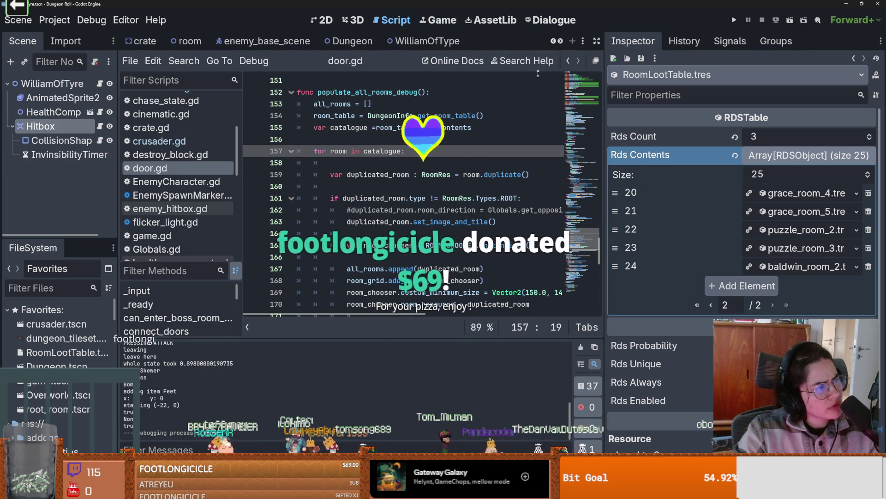
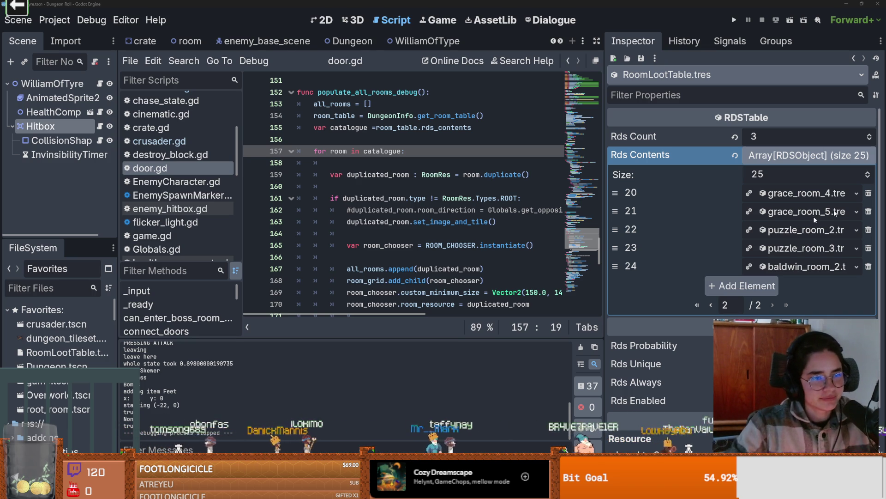
Review the set_image_and_tile and room_direction lines of populate_all_rooms_debug in door.gd, and save.
click(492, 222)
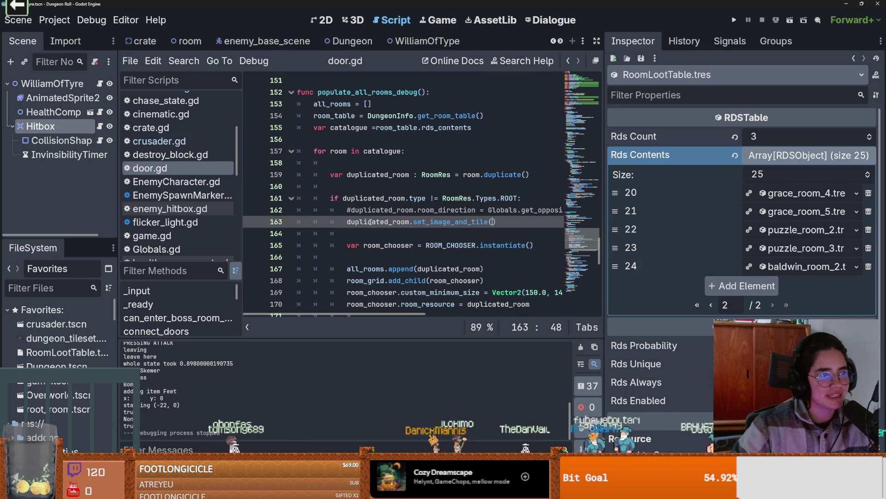
click(384, 210)
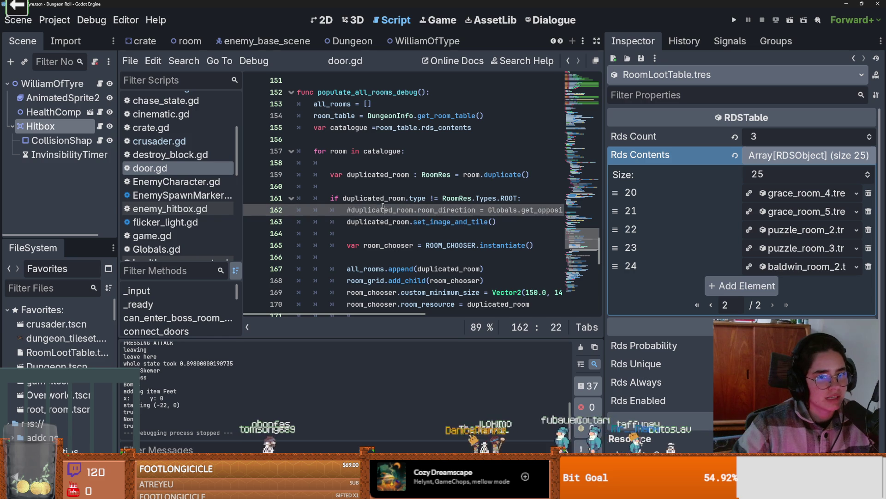
key(ctrl+s)
scroll(434, 236, up, 3)
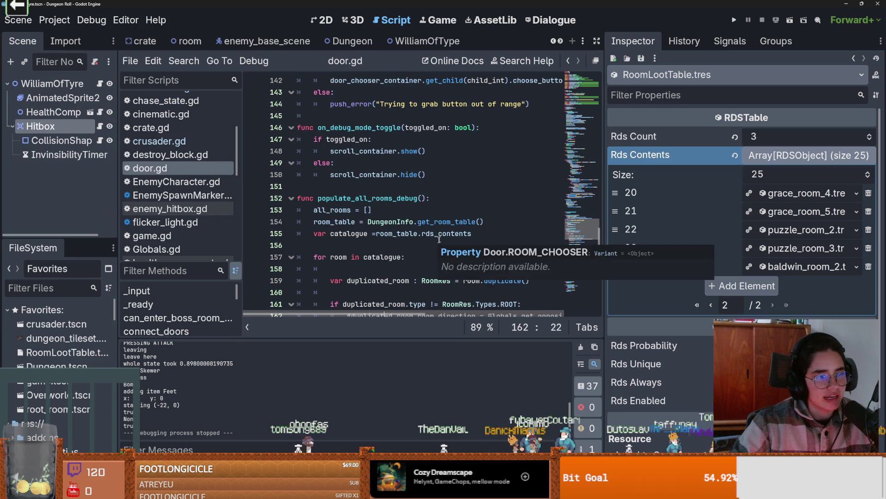
mouse_move(442, 237)
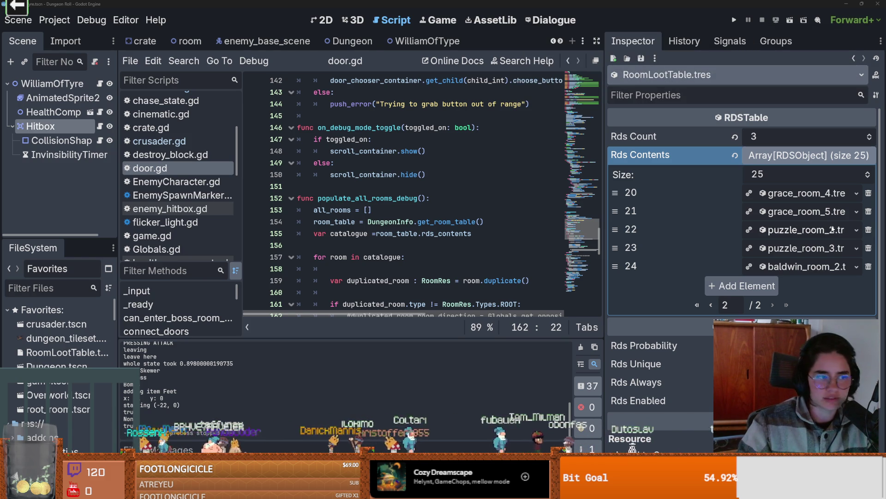
Save again from above the debug function, scroll toward open_door(), and launch the game.
click(365, 186)
key(ctrl+s)
scroll(367, 233, up, 10)
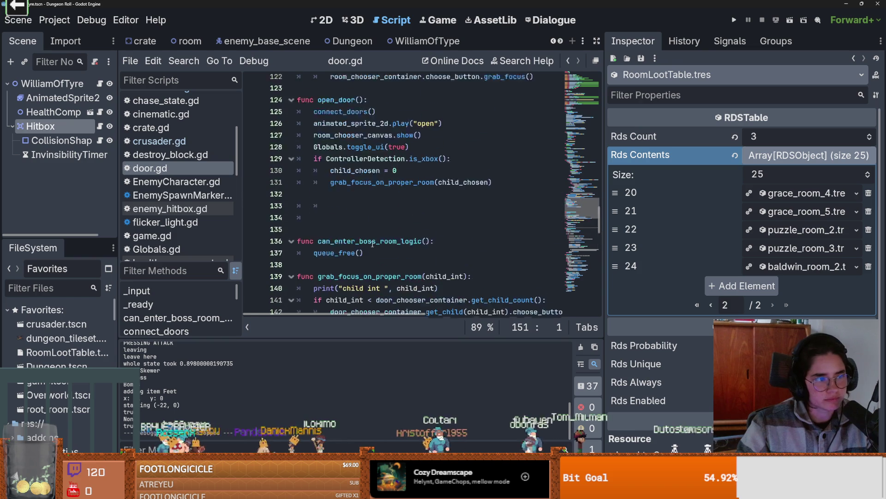
drag(604, 208, 708, 208)
scroll(609, 139, down, 5)
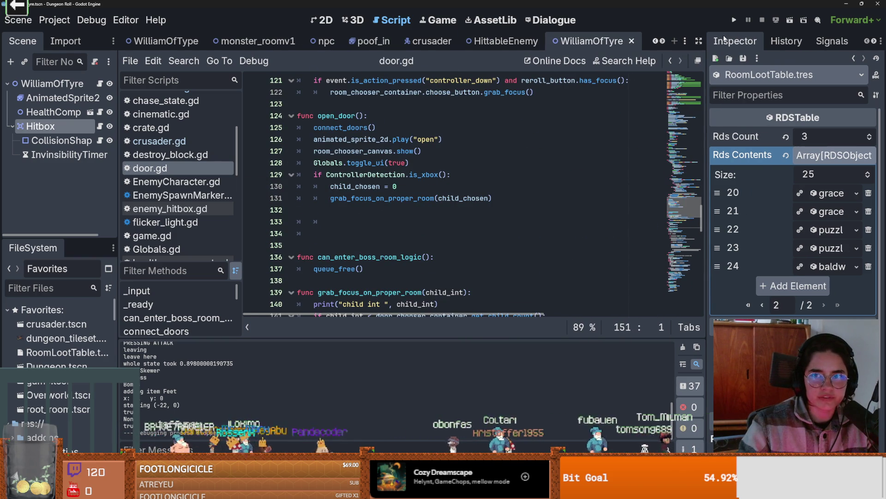
click(736, 23)
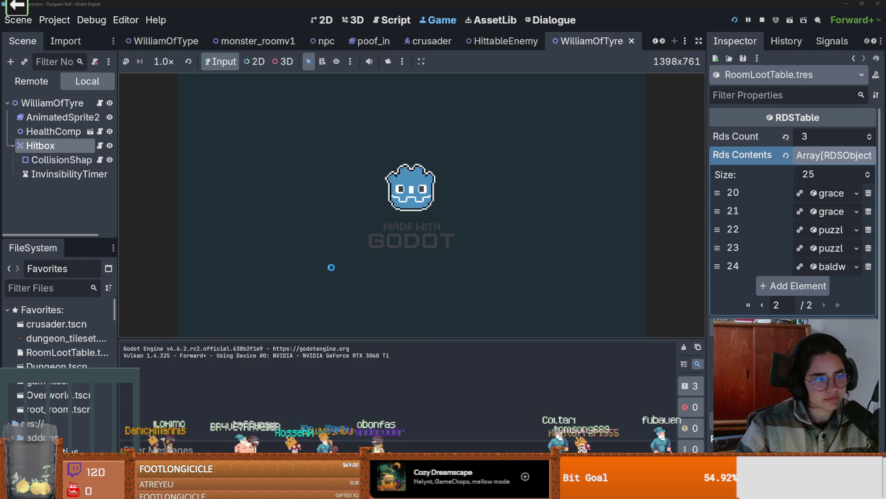
Walk to the door, interact with E, pick a room card, walk left, then stop the game.
key(a)
key(s)
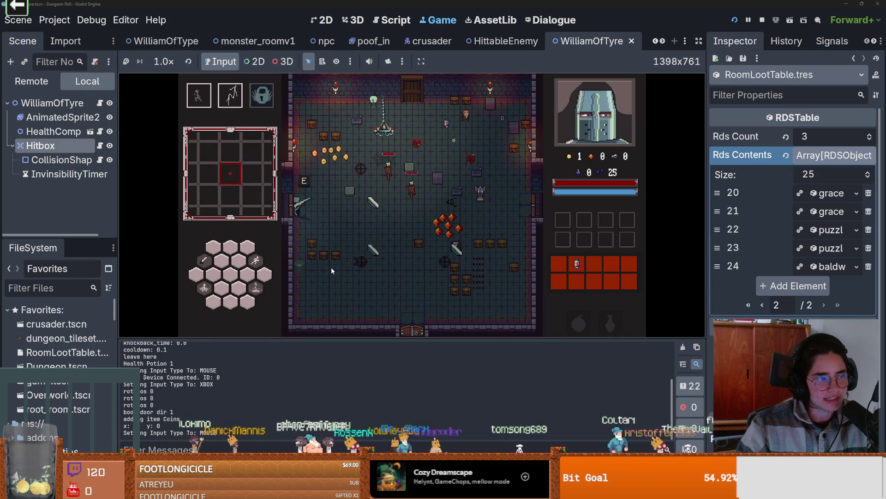
key(e)
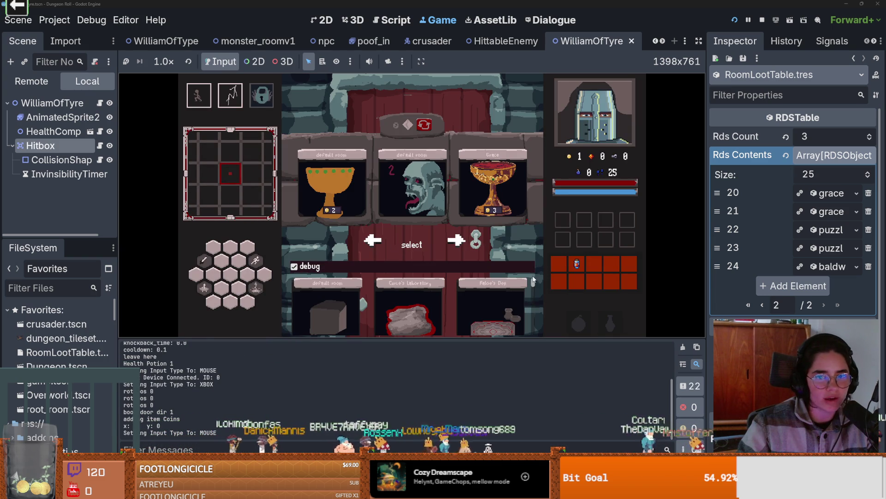
click(380, 309)
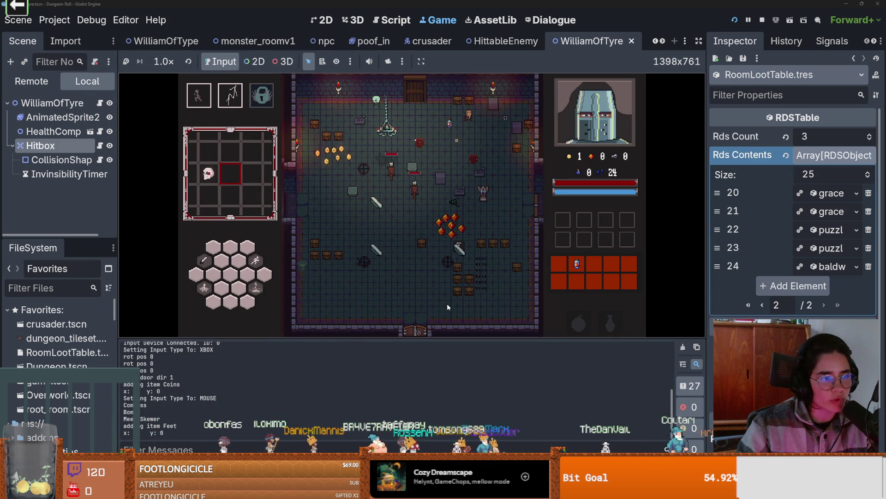
key(a)
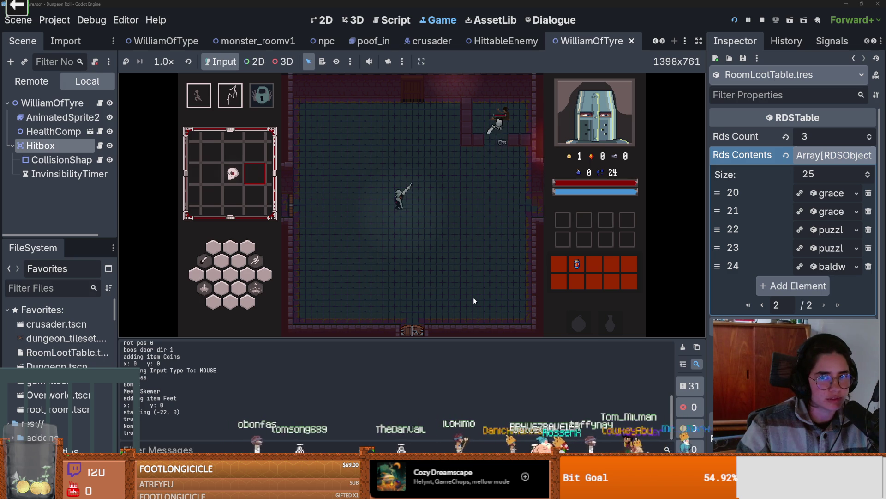
click(762, 20)
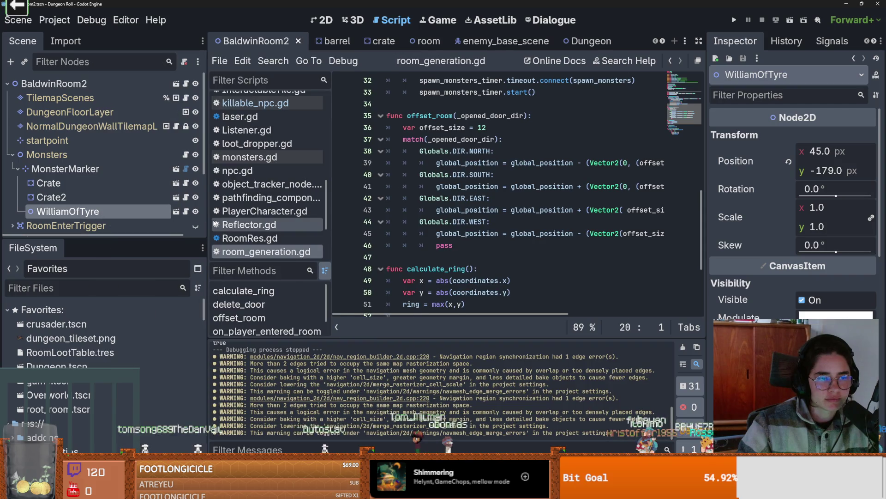
Inspect the named collision layers and mask of WilliamOfTyre's Area2D, then save the scene.
click(180, 212)
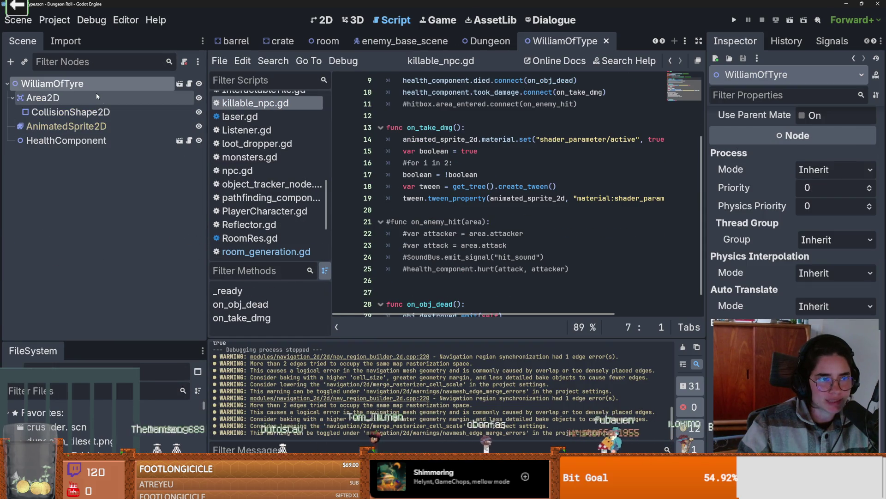
click(97, 96)
scroll(769, 229, down, 5)
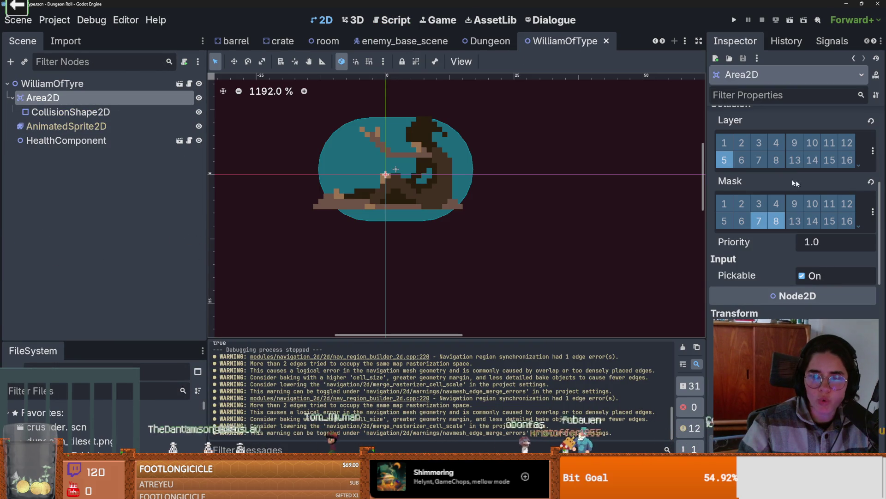
scroll(838, 194, up, 2)
click(874, 195)
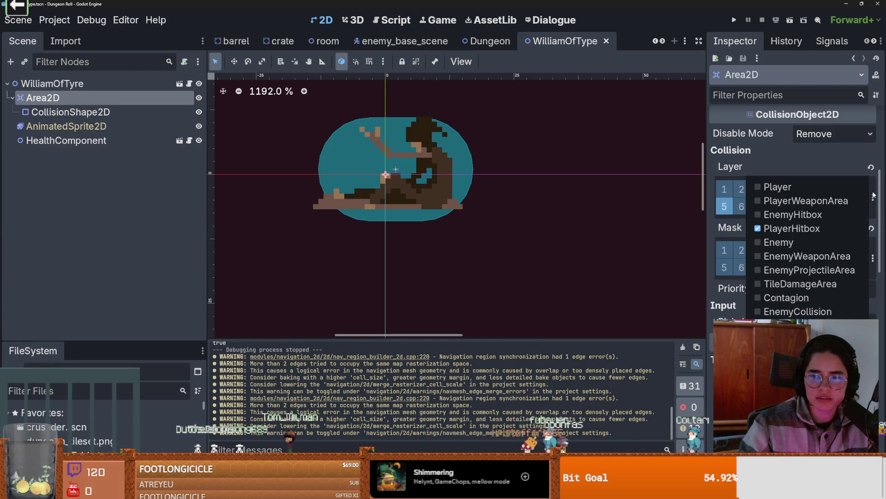
click(872, 258)
click(872, 259)
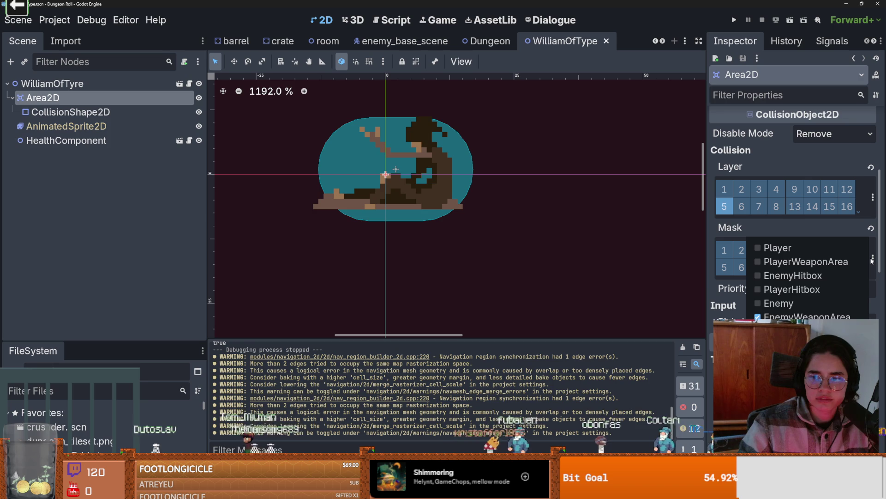
click(872, 259)
key(ctrl+s)
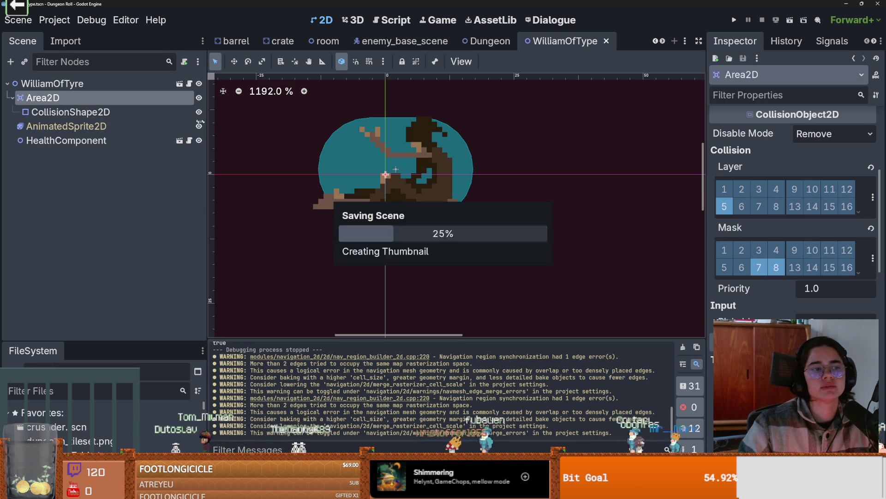
Glance at killable_npc.gd, then select Hitbox, CollisionShape2D and InvisibilityTimer in enemy_base_scene.
click(190, 84)
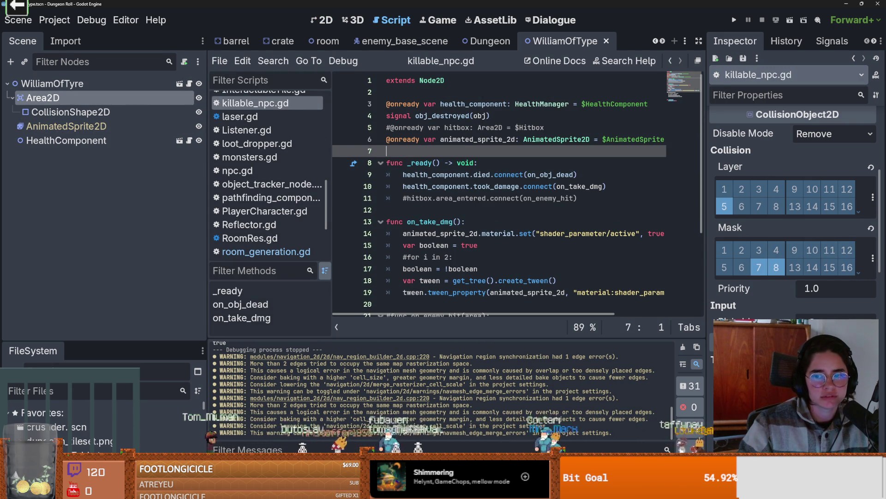
scroll(794, 208, down, 10)
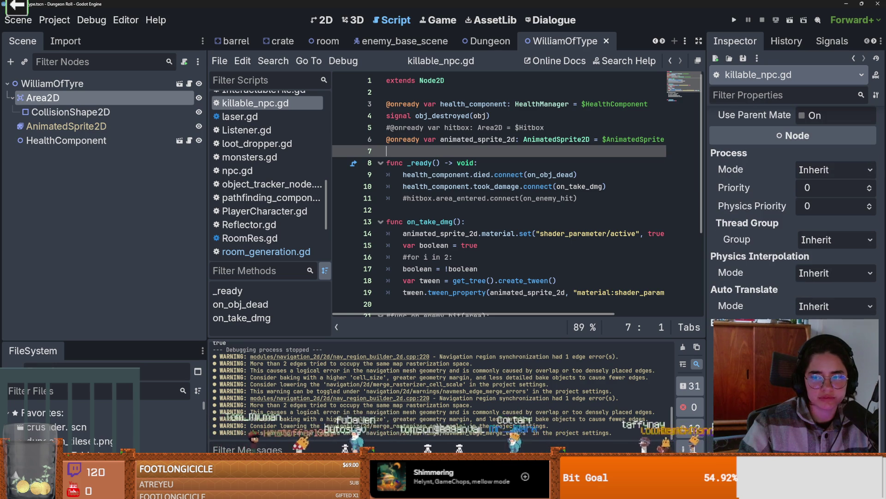
click(401, 41)
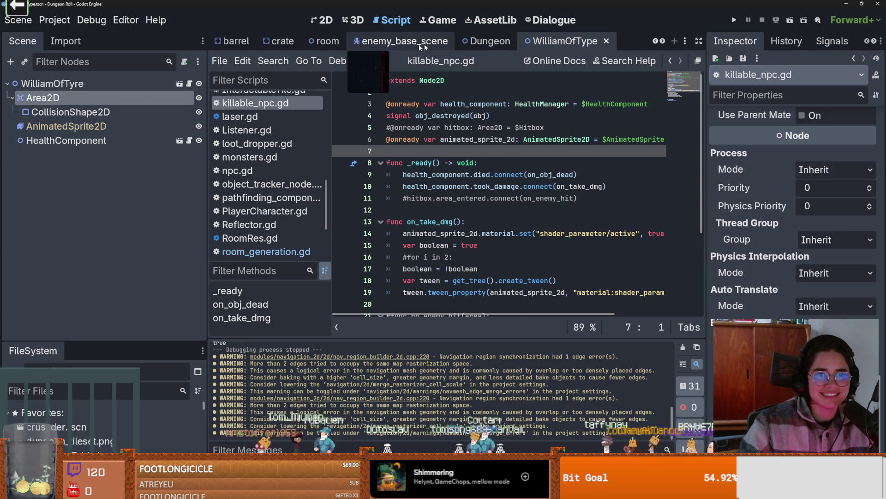
shift+click(81, 170)
shift+click(79, 183)
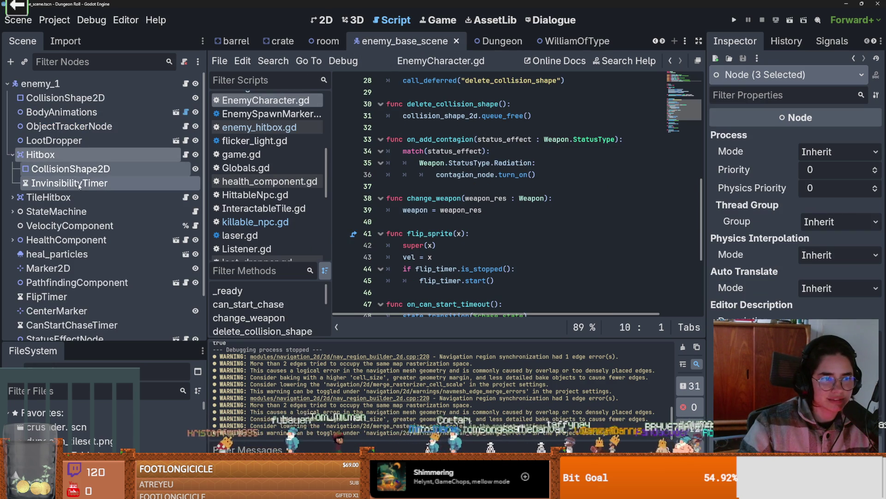
Copy the enemy's Hitbox nodes and return to the WilliamOfTyre scene.
right_click(88, 181)
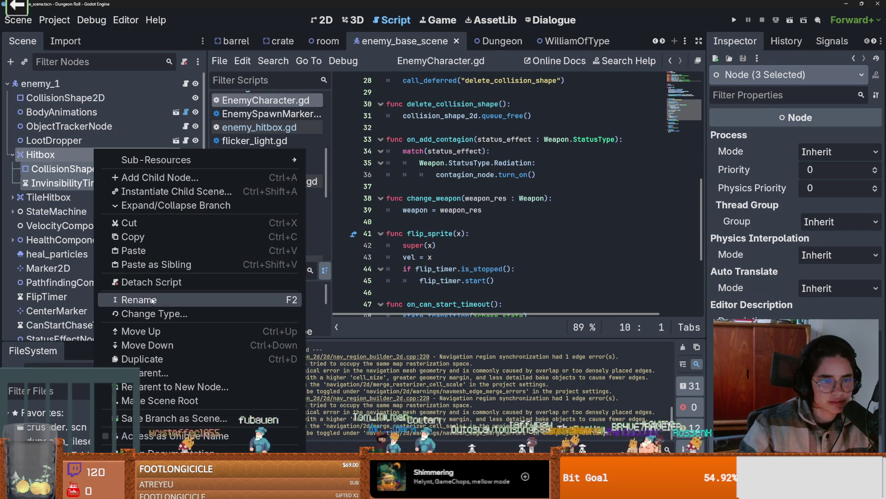
click(152, 238)
click(565, 41)
right_click(80, 105)
click(155, 89)
Look through the npc and BaldwinRoom2 scenes before returning to WilliamOfTyre.
click(179, 84)
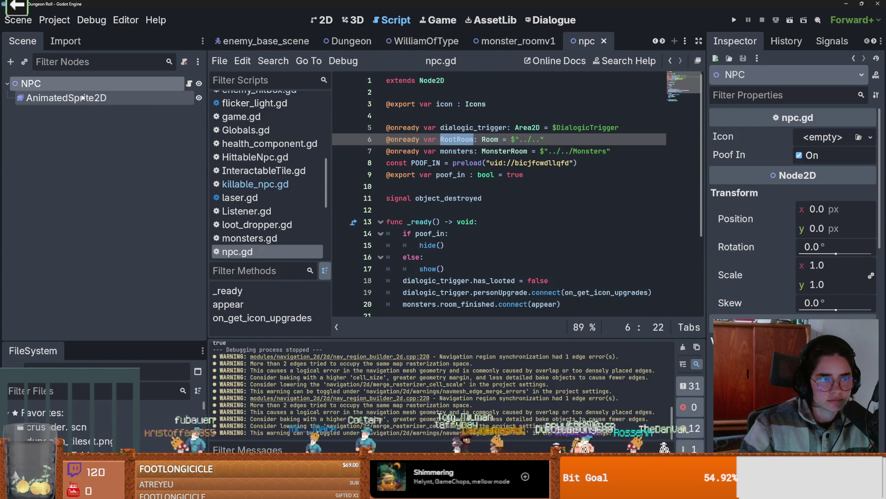
scroll(648, 41, up, 3)
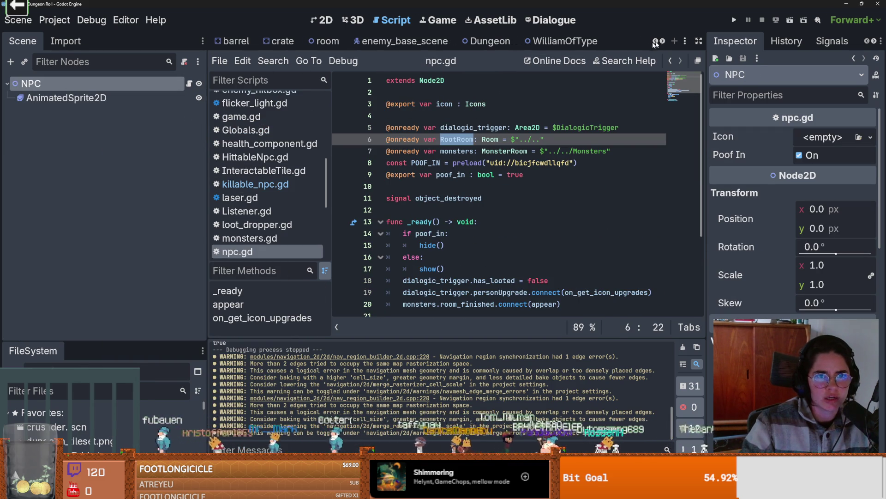
scroll(655, 42, up, 1)
click(253, 41)
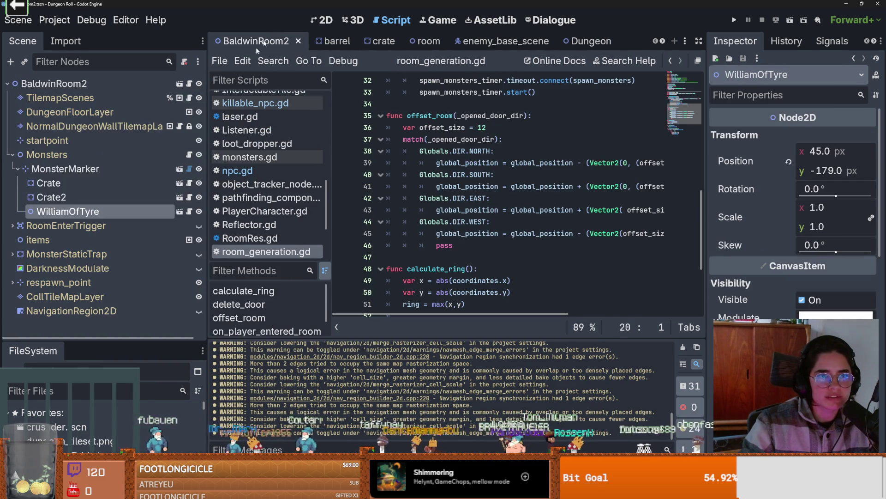
click(181, 211)
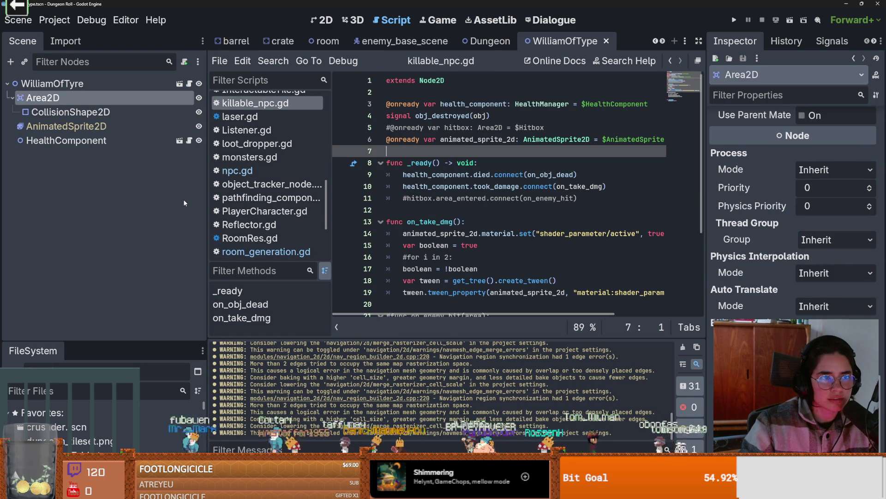
click(179, 83)
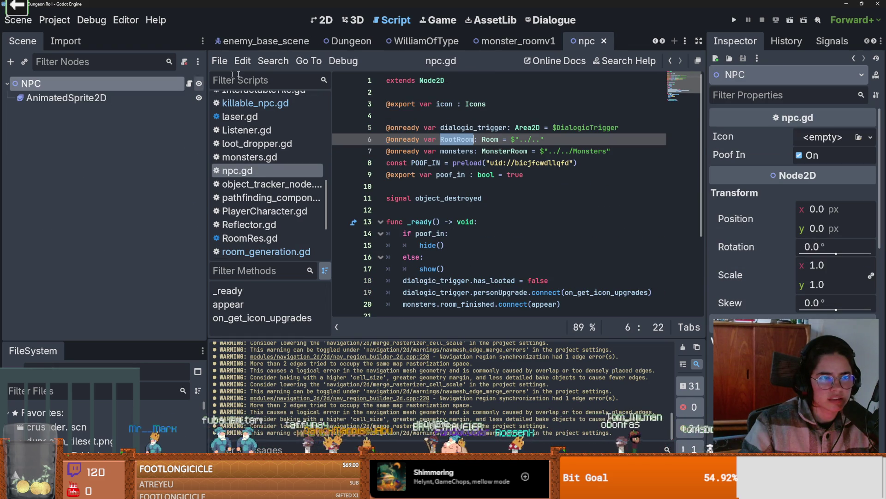
scroll(484, 46, up, 1)
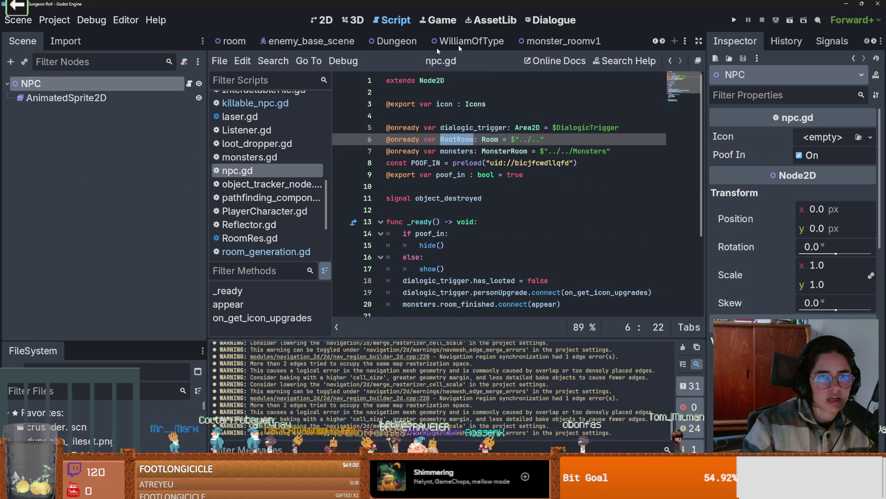
click(472, 41)
Delete the old Area2D with its CollisionShape2D and paste the copied Hitbox under the WilliamOfTyre root.
ctrl+click(99, 113)
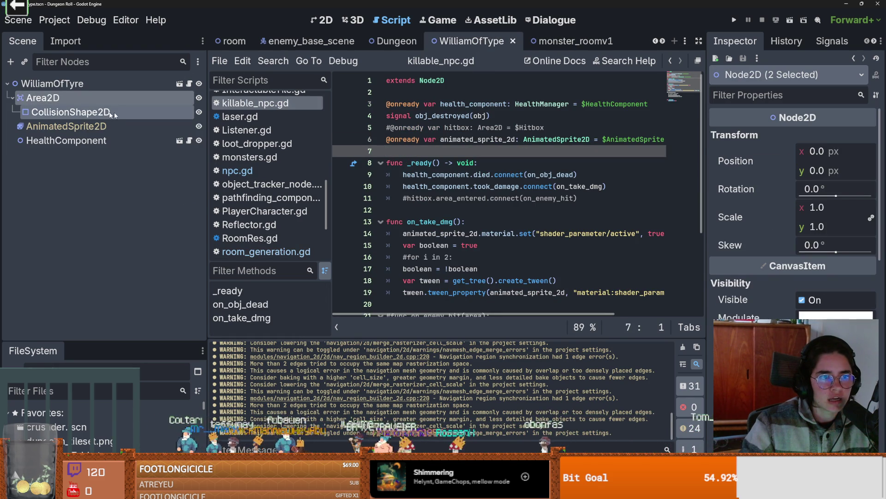
right_click(99, 113)
click(153, 383)
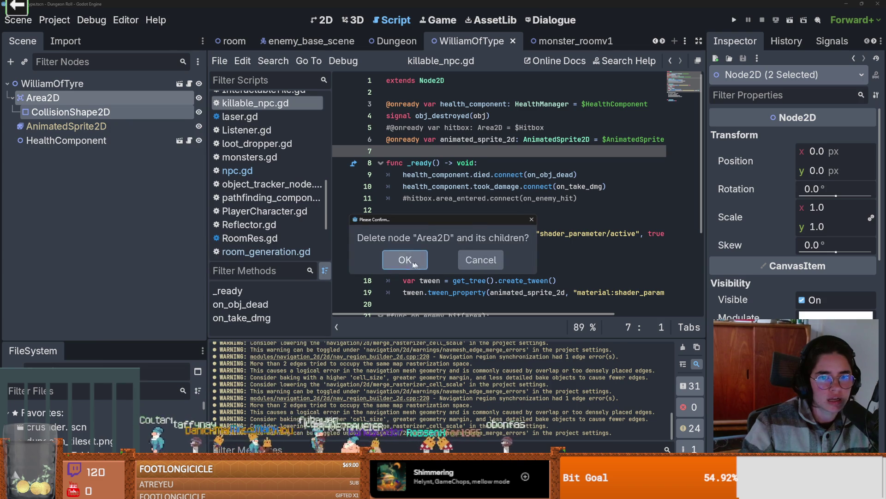
click(422, 264)
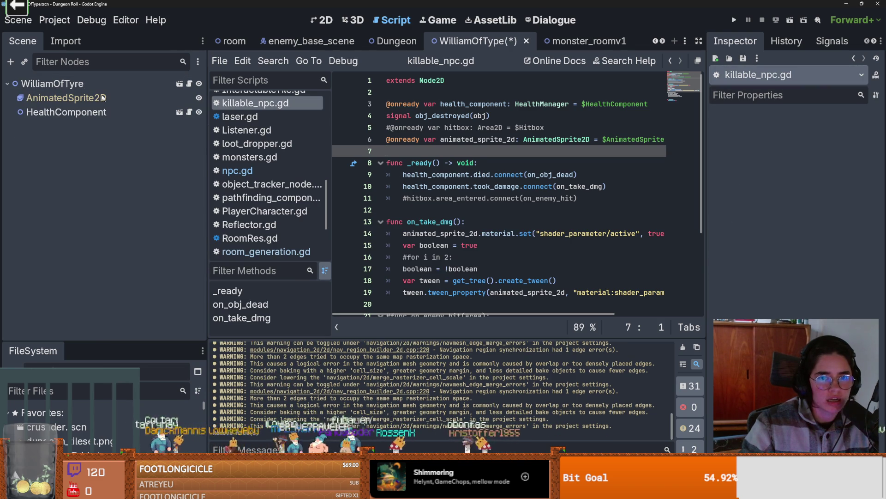
right_click(157, 84)
click(175, 190)
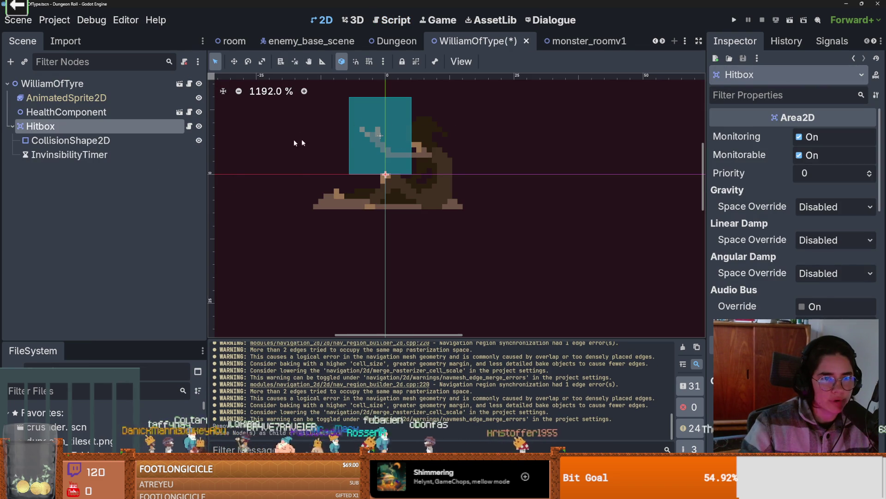
Move the hitbox's collision shape to (2, -2) and put the Hitbox on the EnemyHitbox layer.
click(390, 147)
drag(394, 140, 383, 171)
click(200, 130)
scroll(781, 300, down, 5)
click(873, 243)
key(Escape)
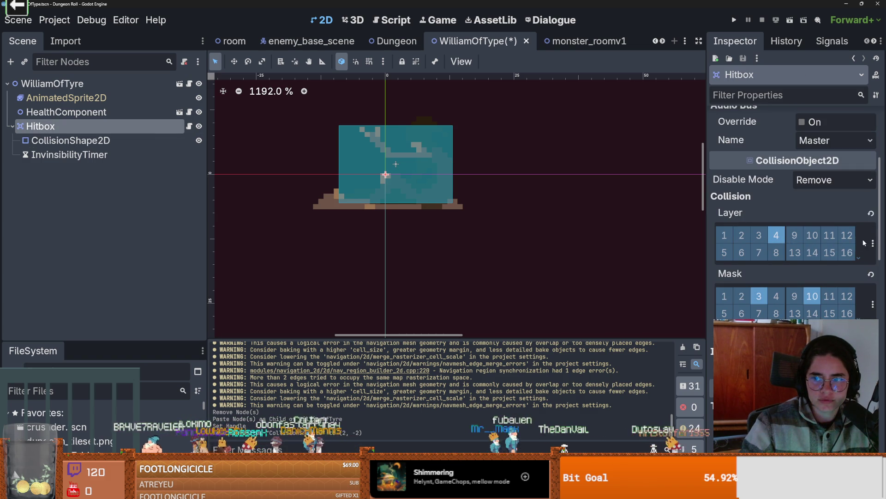
click(873, 243)
click(803, 261)
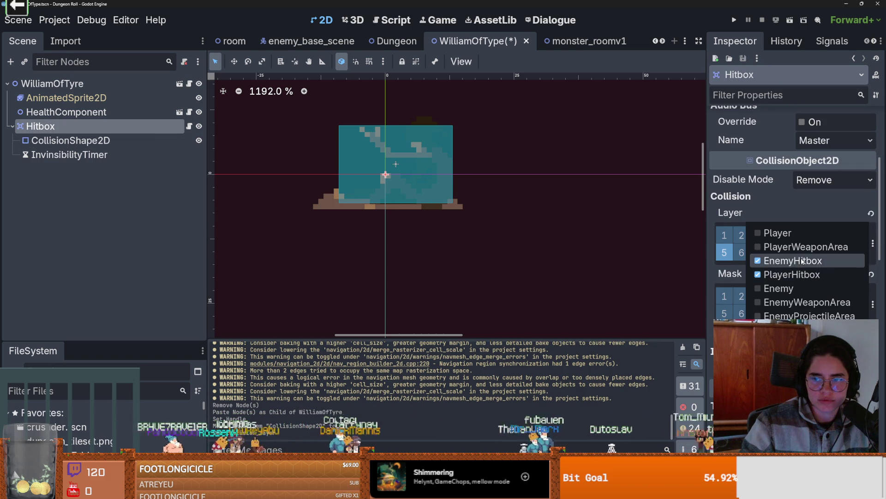
click(884, 257)
Remove PlayerWeaponArea from the Hitbox mask, save WilliamOfTyre, and run the game.
click(872, 305)
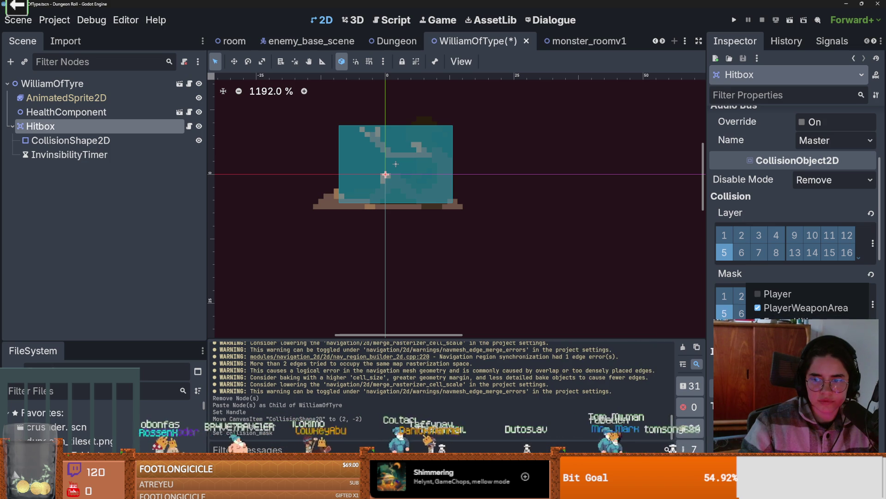
click(785, 307)
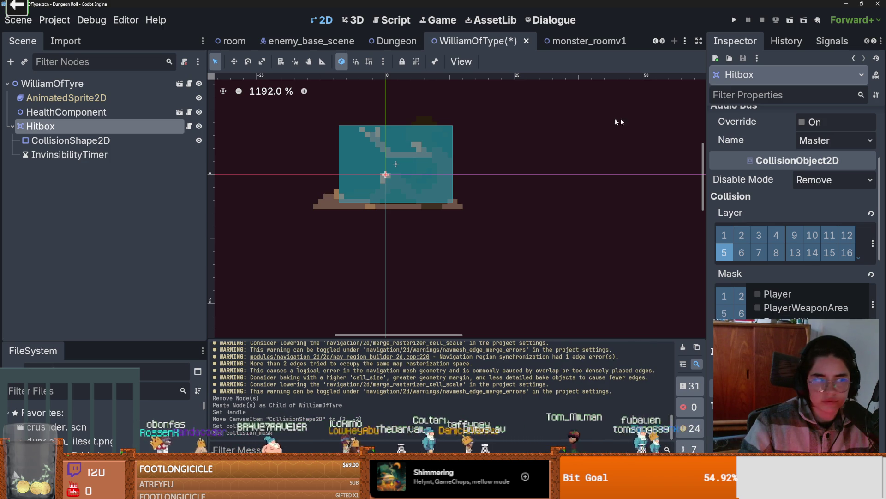
click(547, 211)
key(ctrl+s)
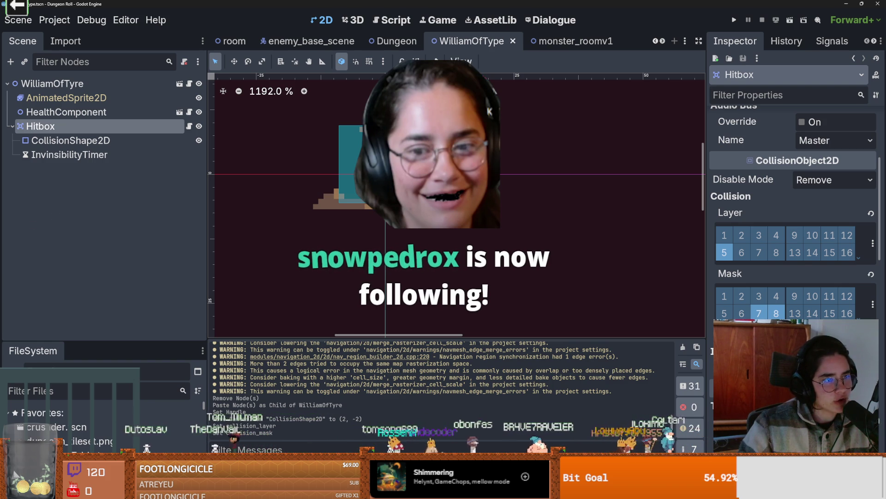
click(734, 20)
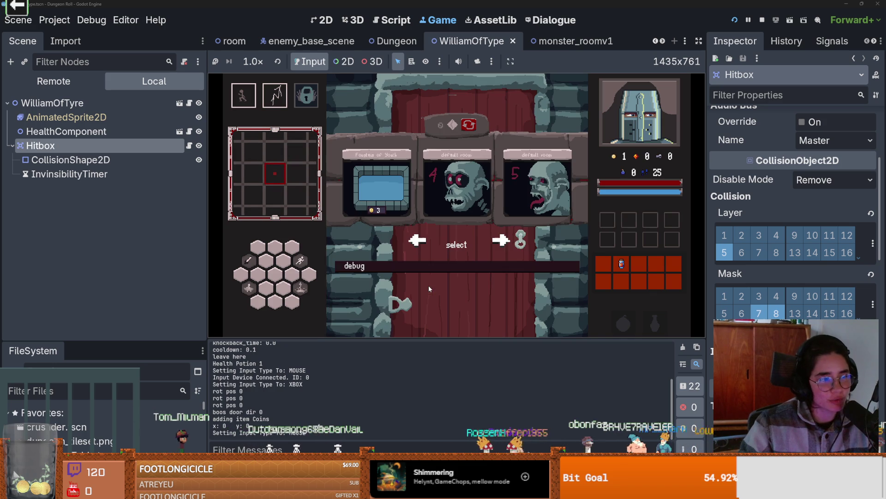
Show the debug room list, enter a dungeon room, and inspect the HealthComponent node.
click(451, 264)
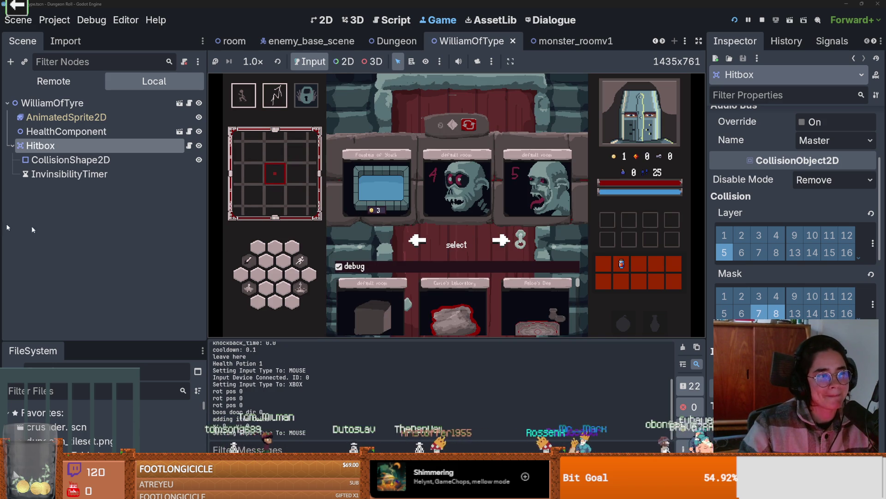
scroll(394, 316, down, 3)
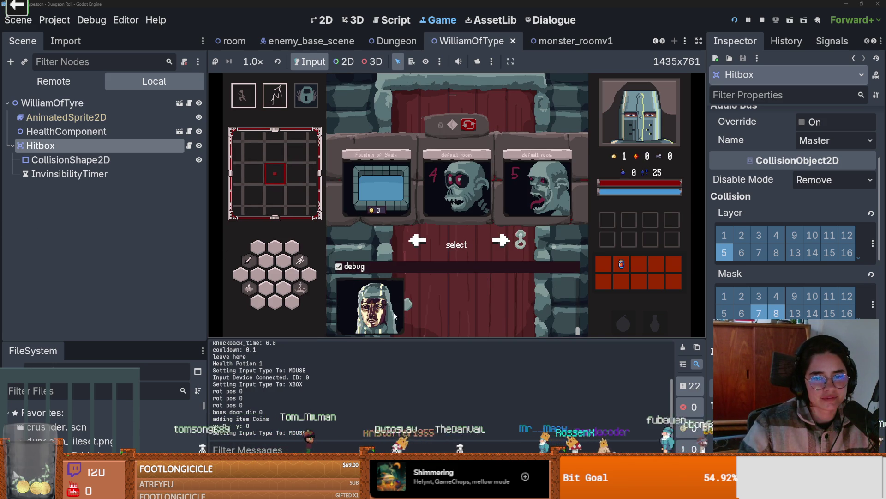
click(395, 316)
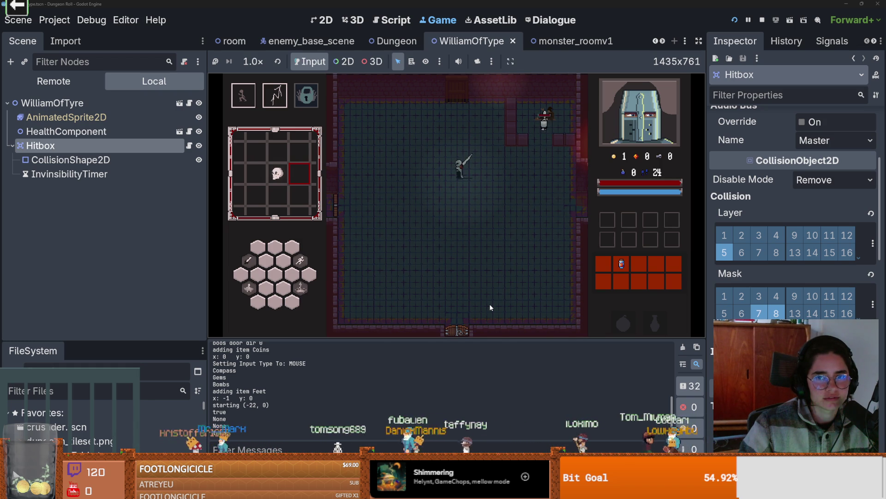
click(115, 132)
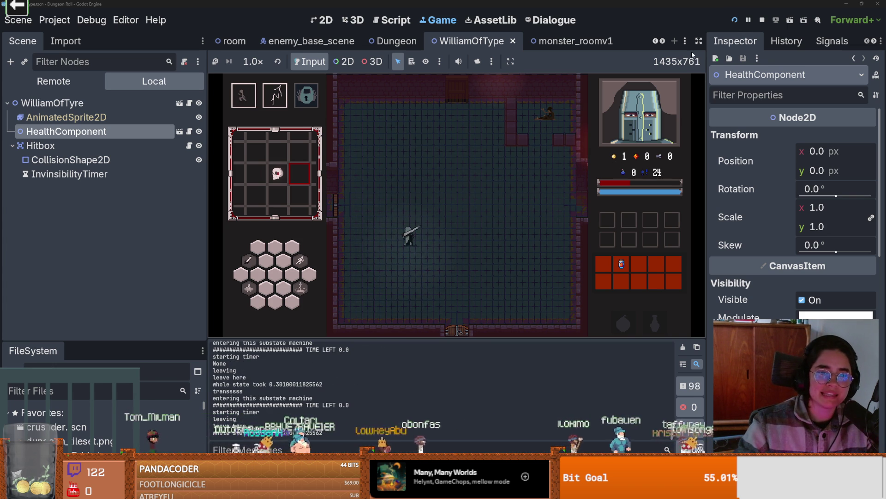
Restart, enter a room, swing the sword, pause to check sound settings, resume and attack again.
click(734, 20)
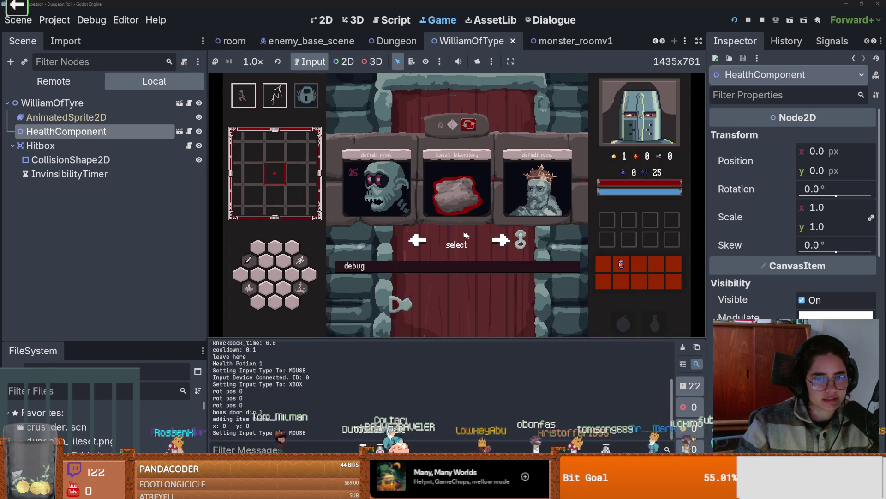
click(374, 188)
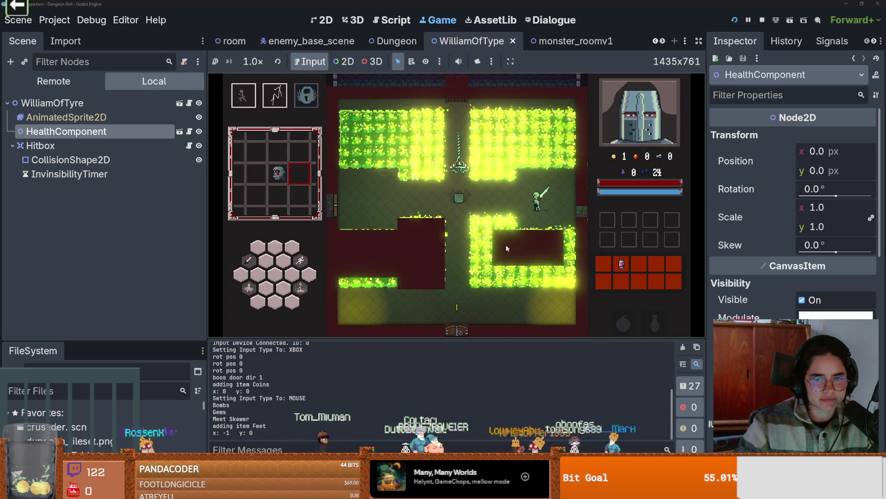
key(a)
click(477, 202)
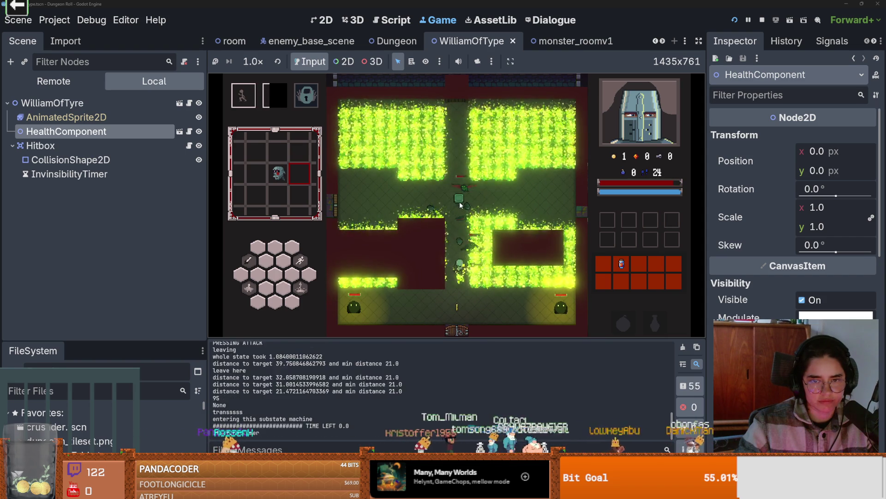
key(Escape)
click(439, 230)
key(Escape)
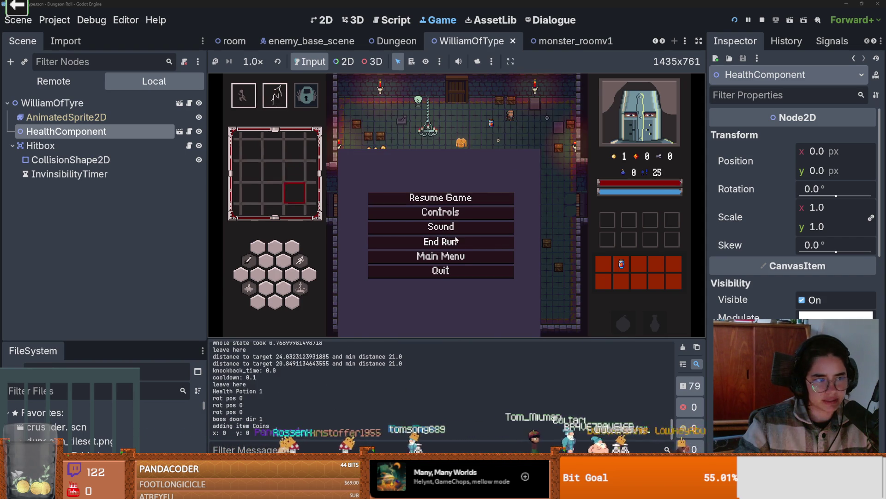
click(460, 198)
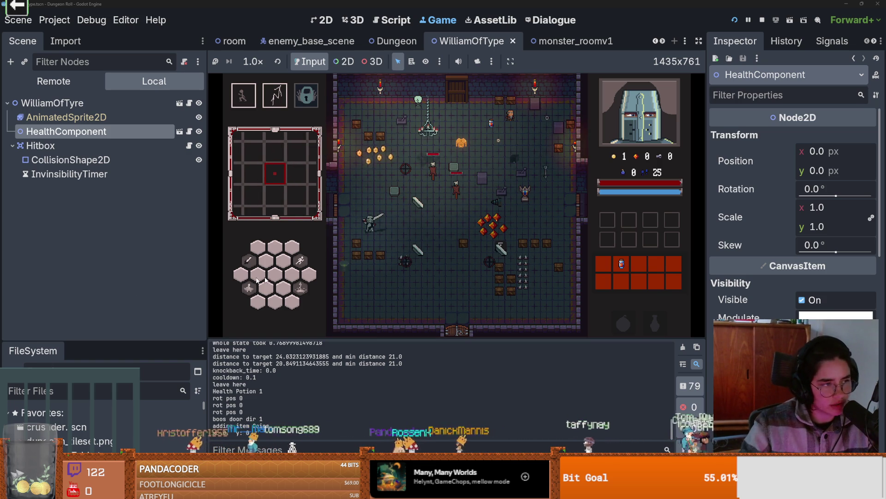
click(459, 242)
Exit through the bottom door into another room, then view the room scene tab in the editor.
key(s)
key(d)
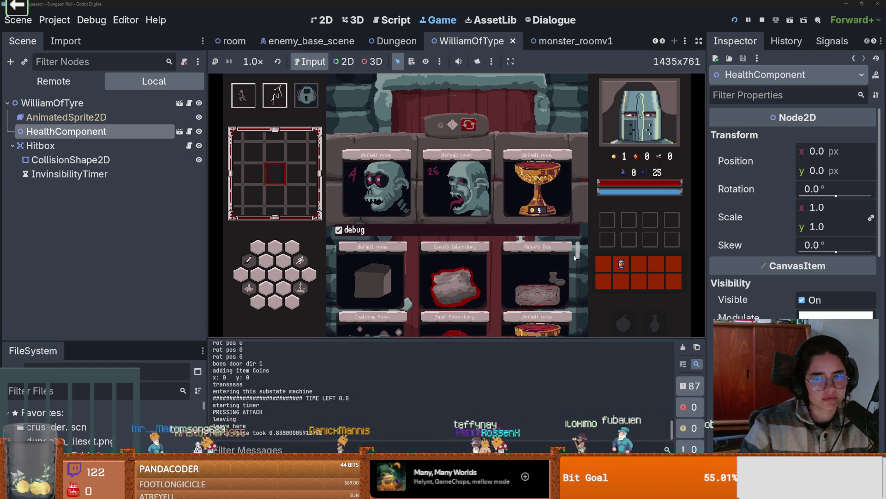
click(403, 292)
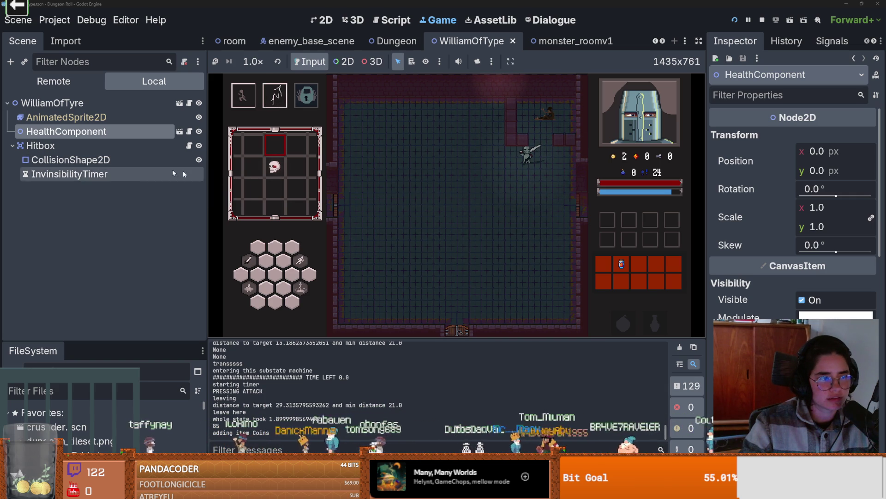
click(231, 41)
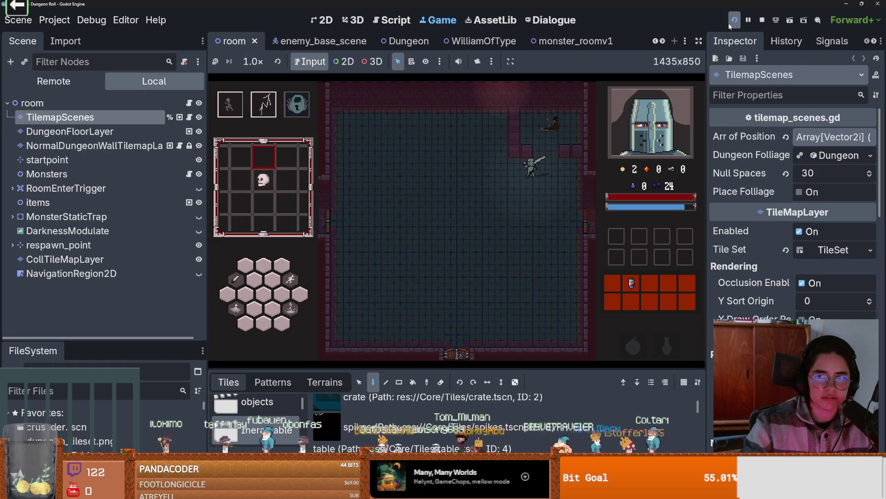
click(656, 42)
click(656, 42)
click(656, 41)
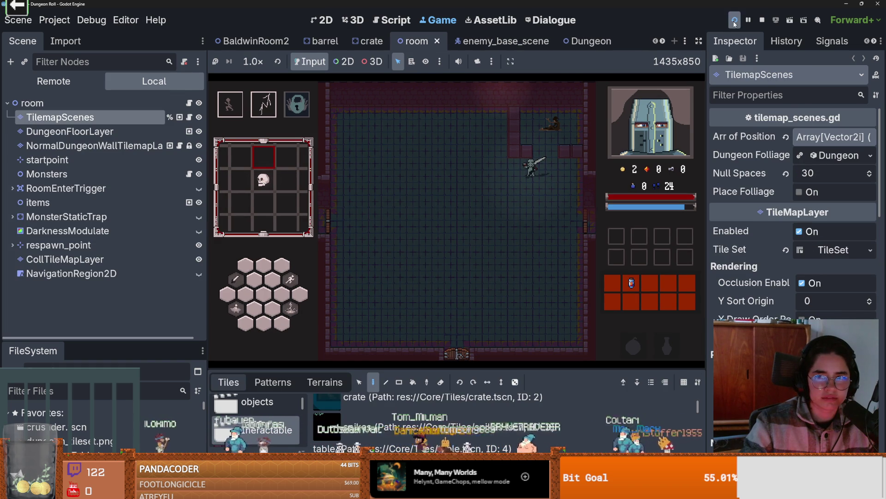
Restart, swing the sword, exit the bottom door, and pick a room from the F3 debug list.
click(734, 21)
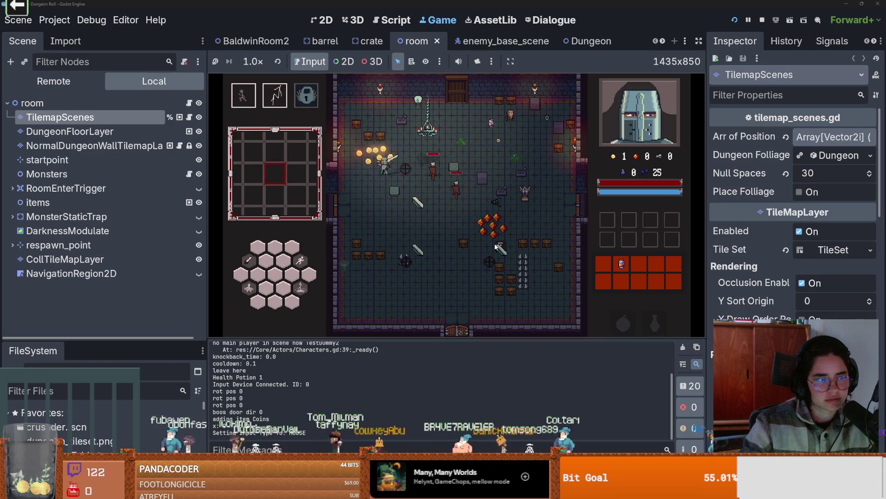
key(s)
key(d)
click(485, 232)
key(s)
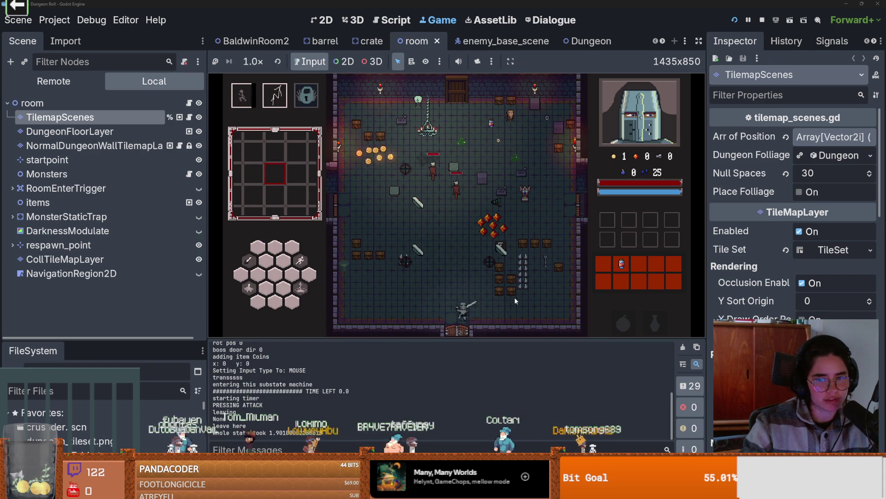
key(F3)
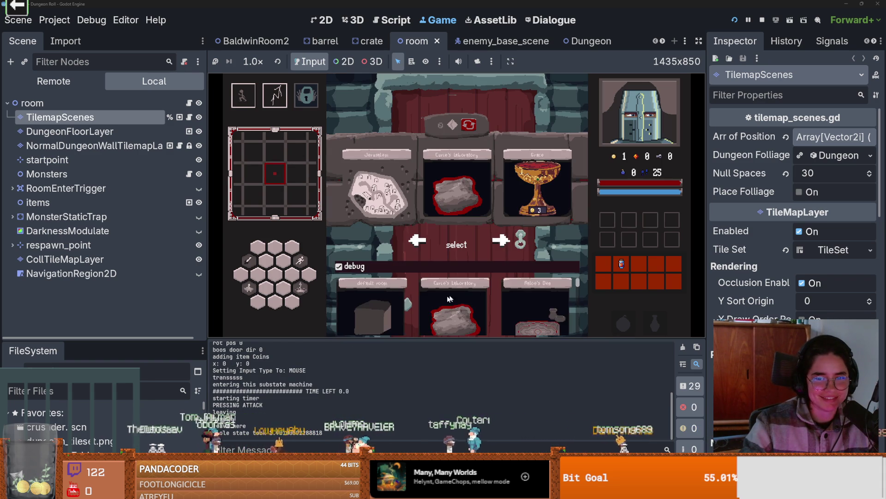
scroll(389, 305, down, 2)
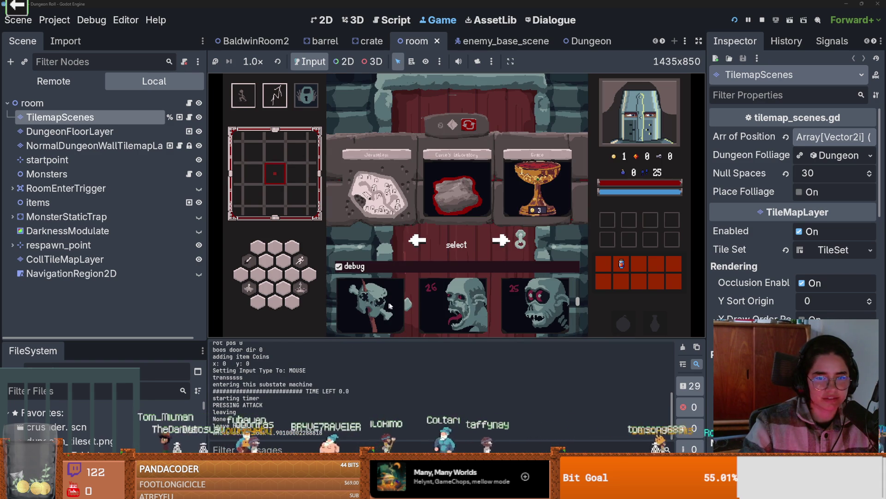
click(462, 309)
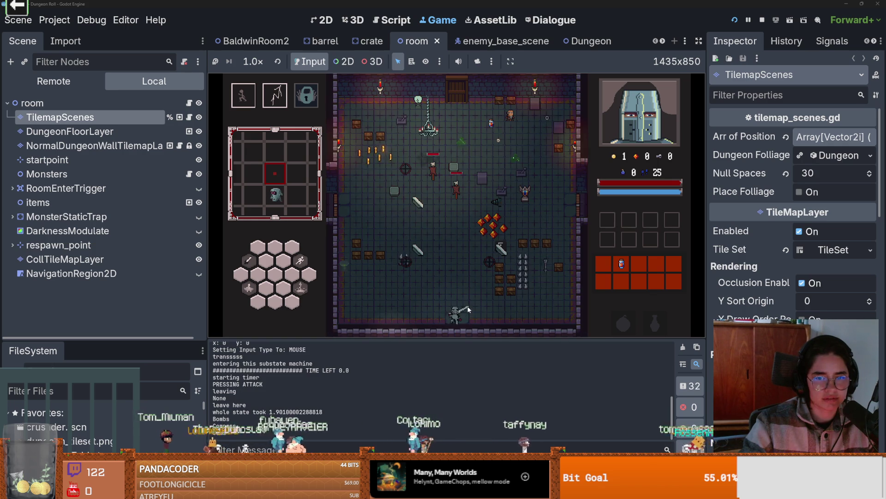
Move around the room, interact with the item at the left wall, and enter the adjacent room.
click(495, 298)
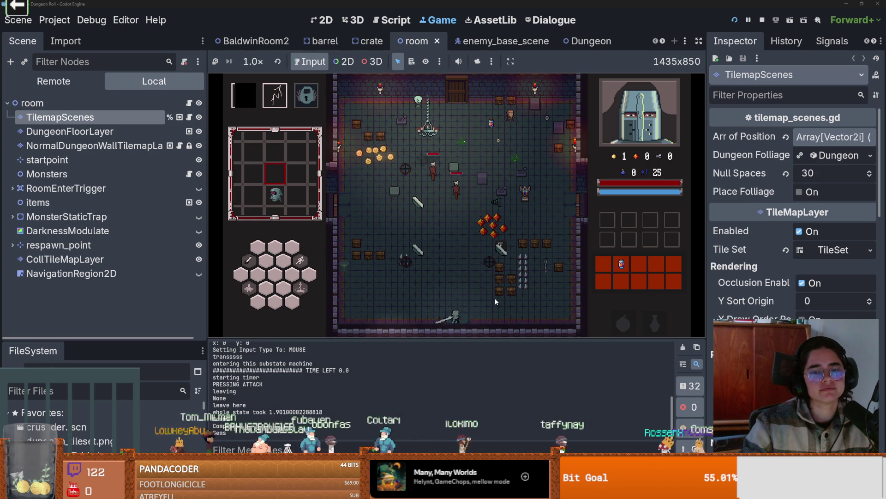
key(w)
key(a)
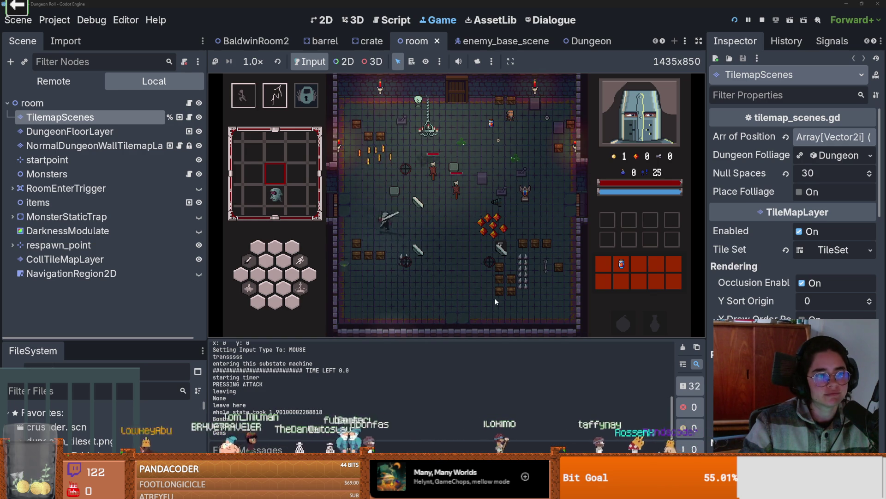
key(w)
key(d)
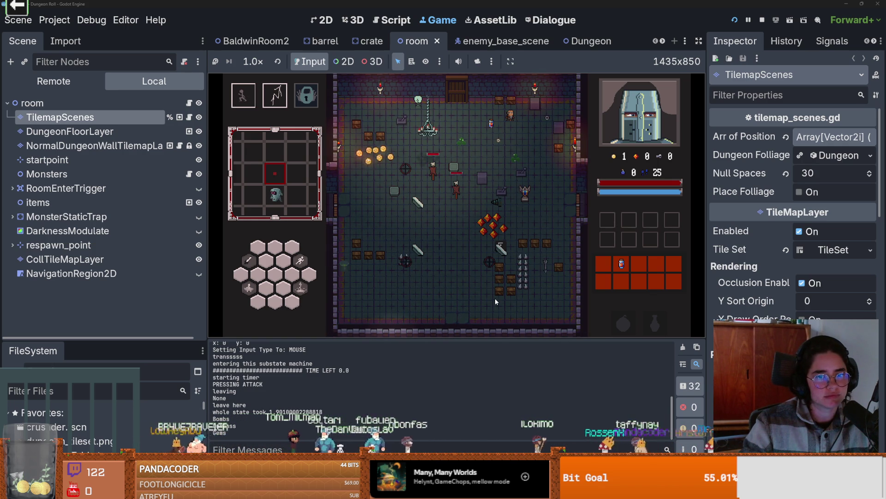
key(a)
key(s)
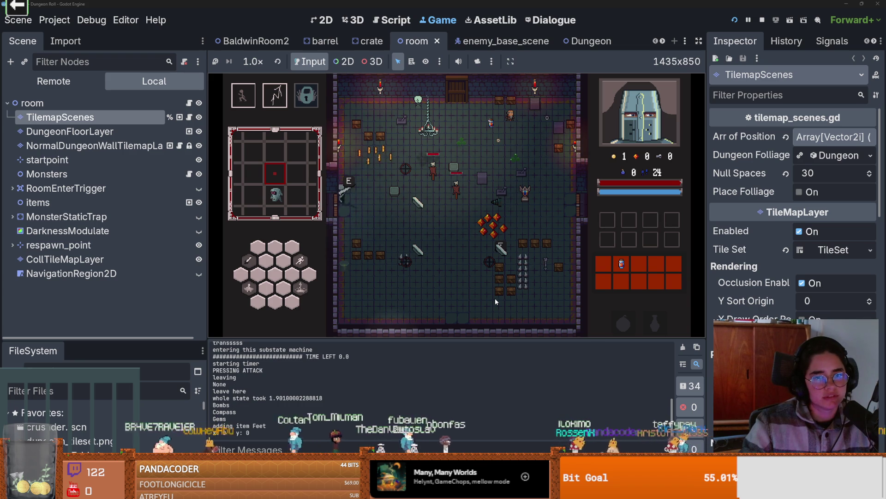
key(e)
key(e)
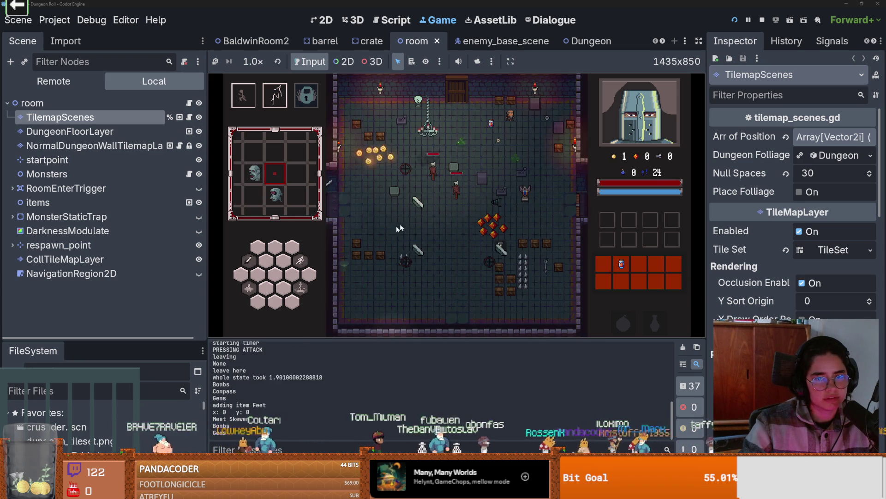
key(a)
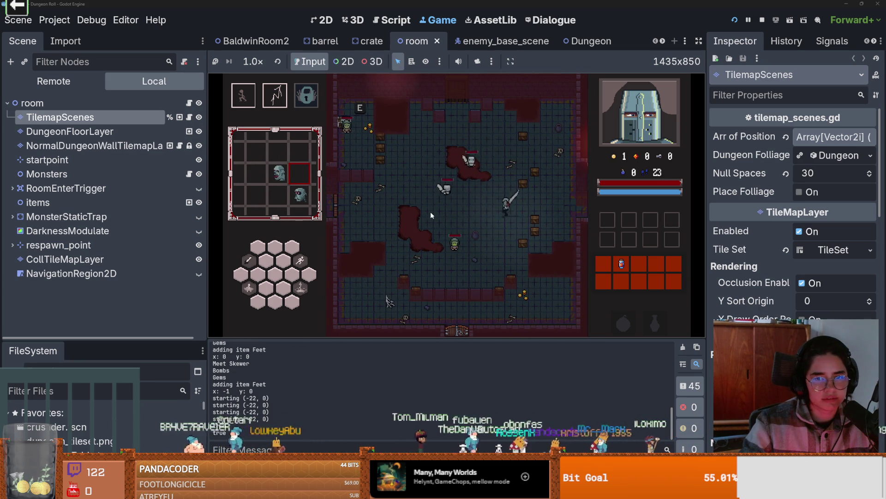
Fight the enemy with sword swings, a dash attack and a lightning cast, then stop the game.
click(432, 208)
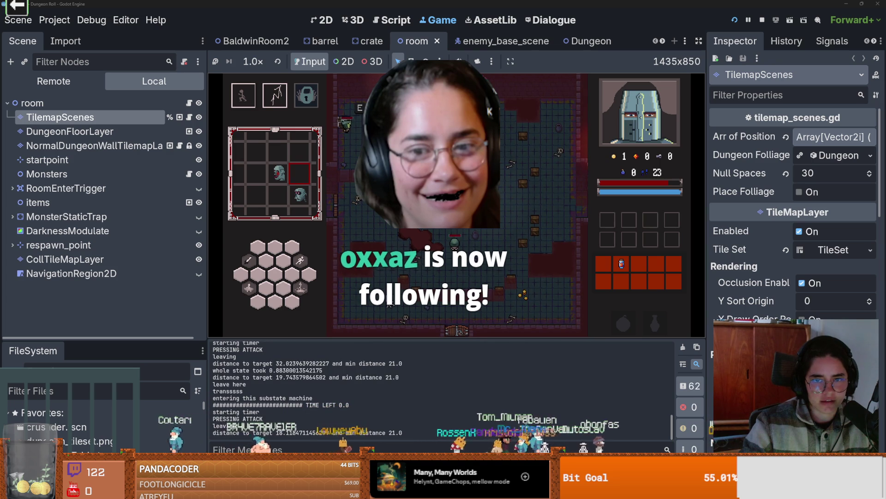
click(497, 225)
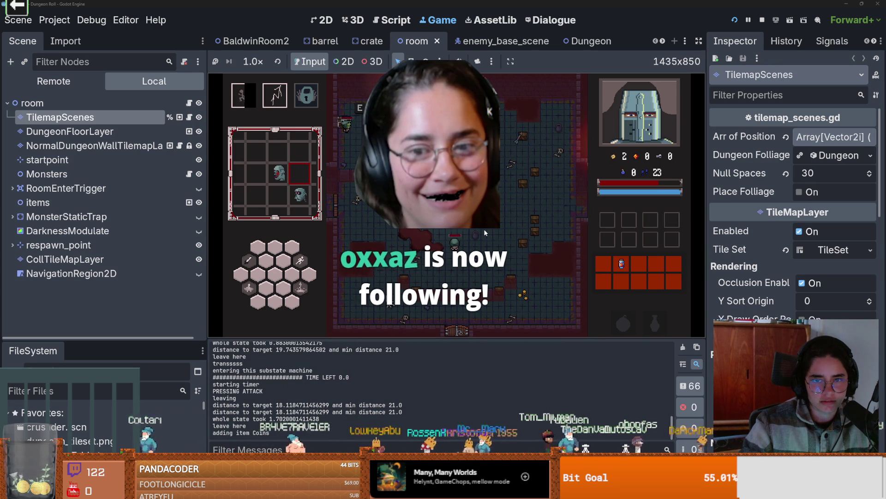
click(496, 222)
click(442, 235)
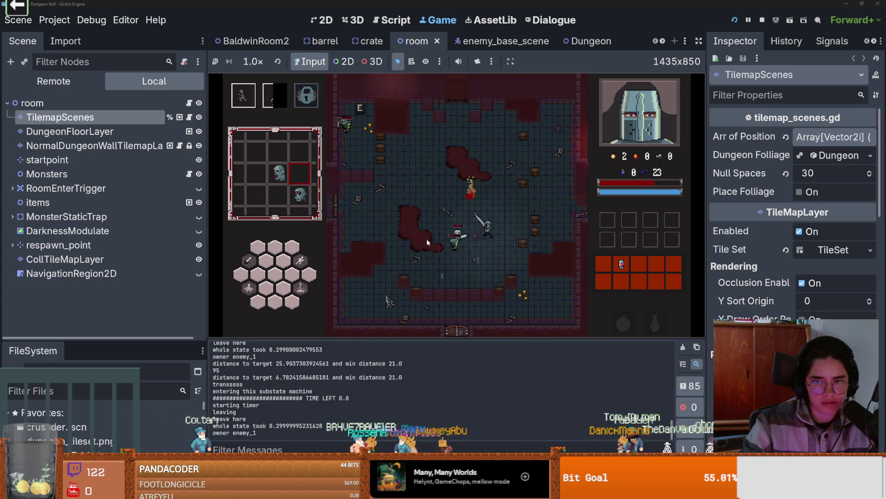
click(485, 261)
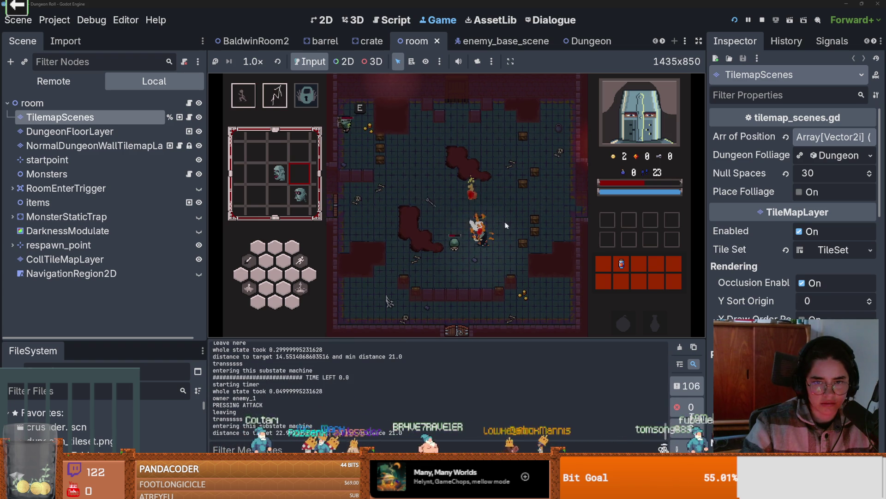
click(481, 261)
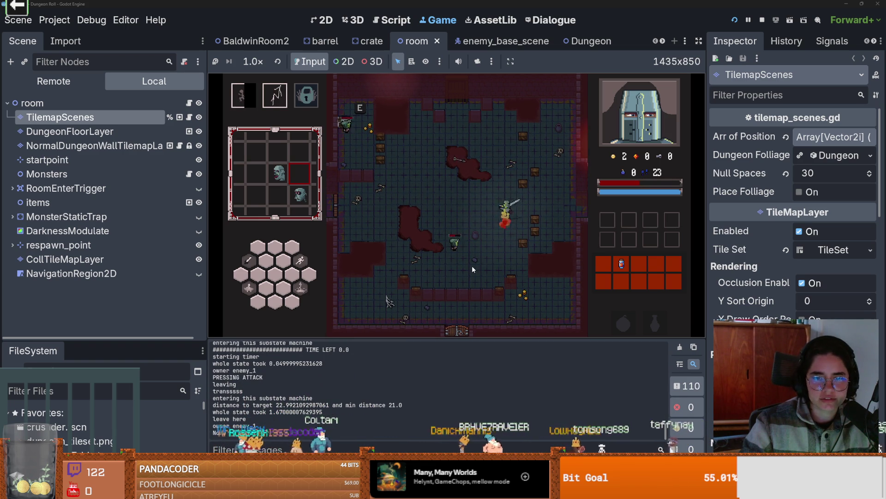
right_click(436, 264)
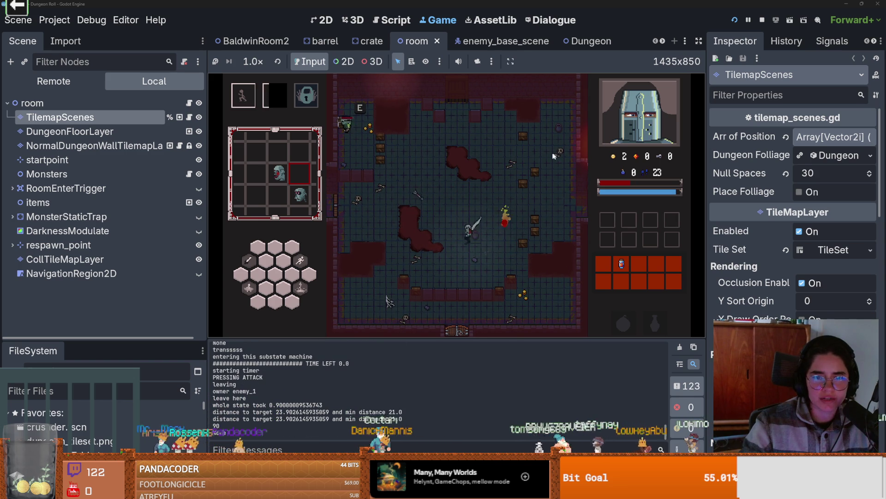
click(518, 168)
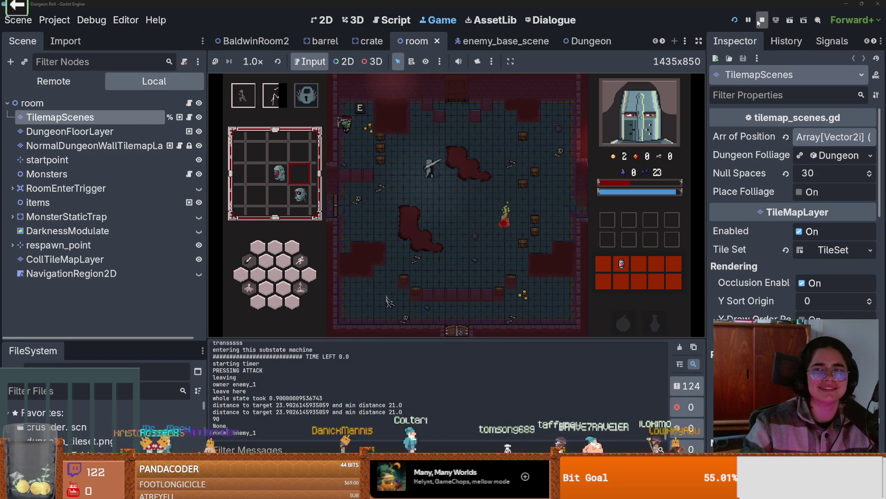
click(762, 20)
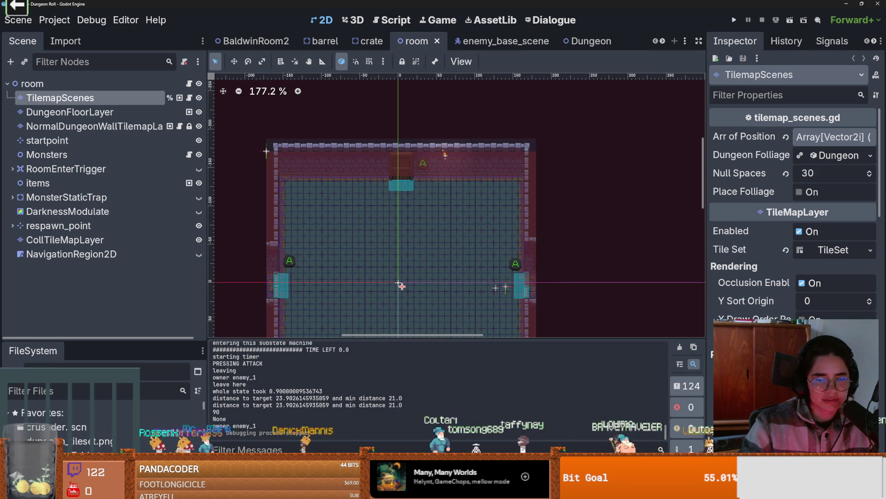
Switch between GitHub Desktop and Godot, then view the HittableEnemy.tscn diff.
key(alt+Tab)
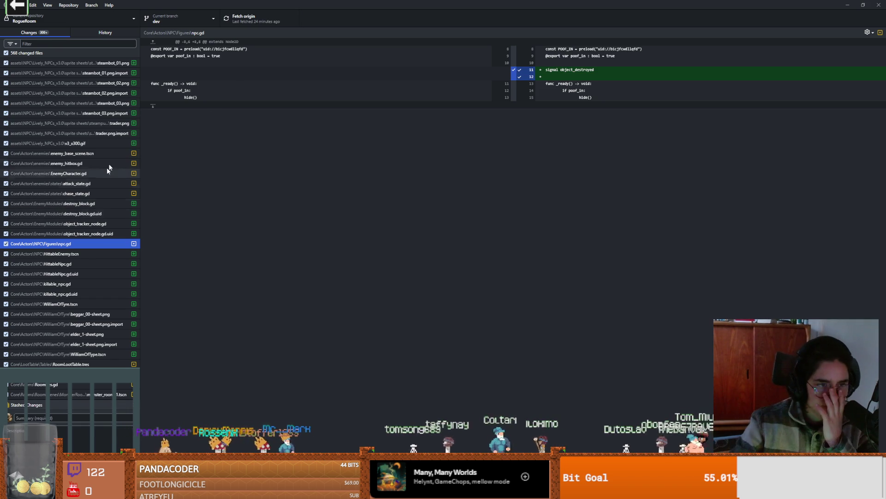
key(alt+Tab)
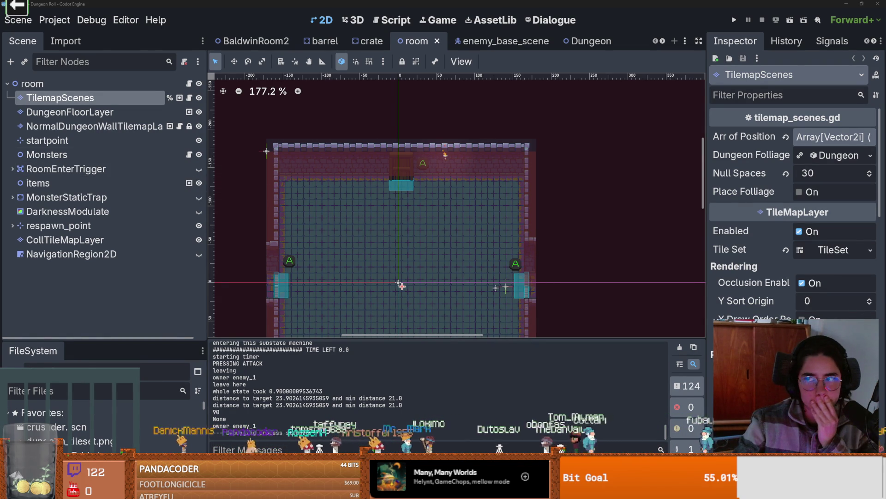
key(alt+Tab)
click(63, 254)
scroll(107, 287, down, 3)
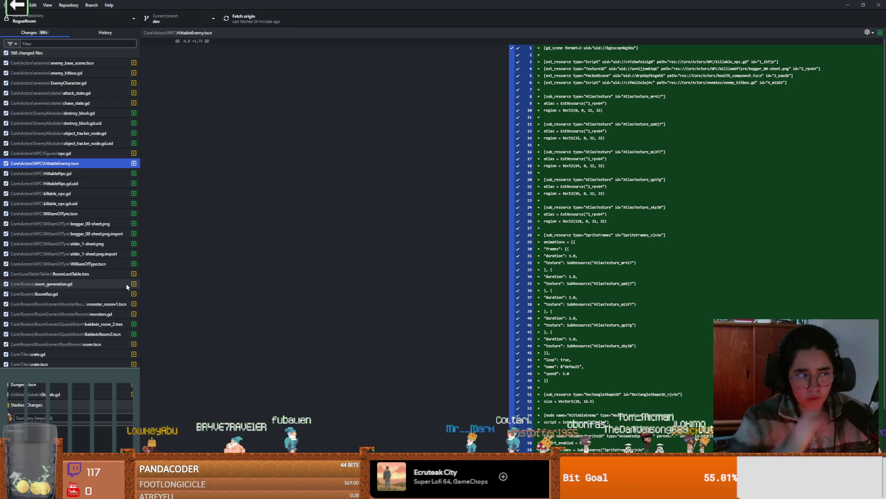
Check the enemy_hitbox.gd and enemy_base_scene.tscn diffs, then return to Godot's room scene.
scroll(123, 143, up, 3)
click(85, 143)
key(Up)
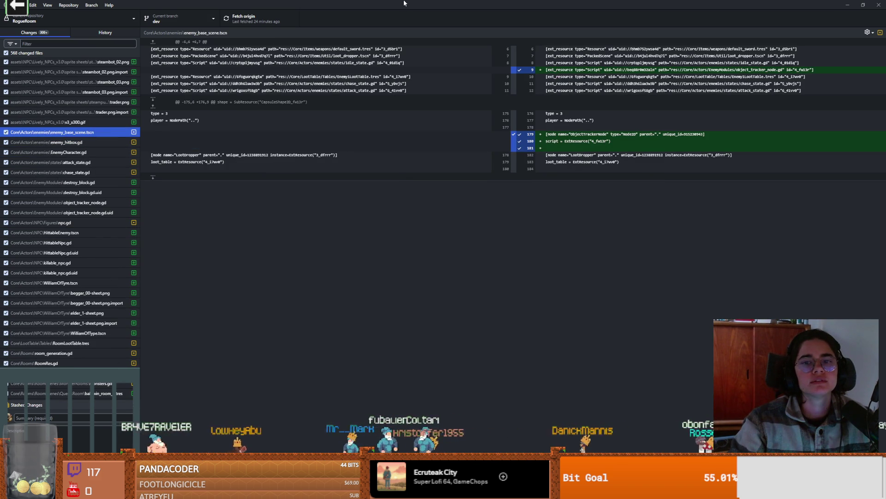
key(alt+Tab)
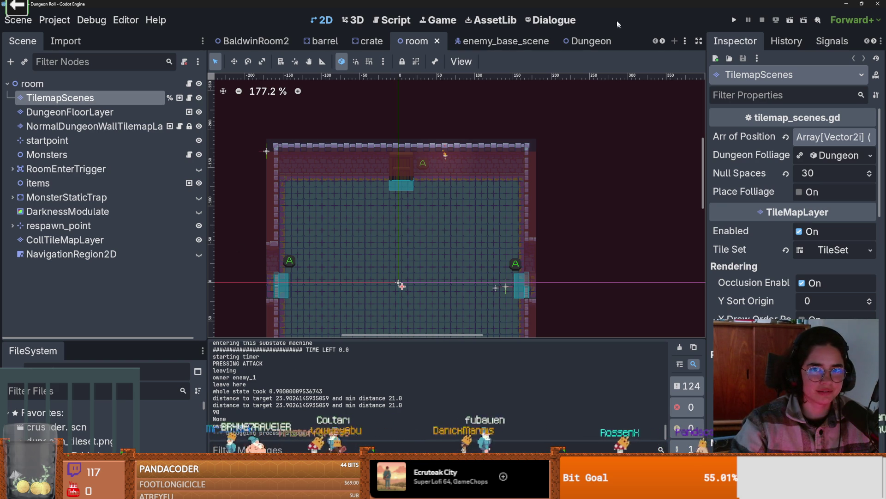
scroll(663, 43, down, 8)
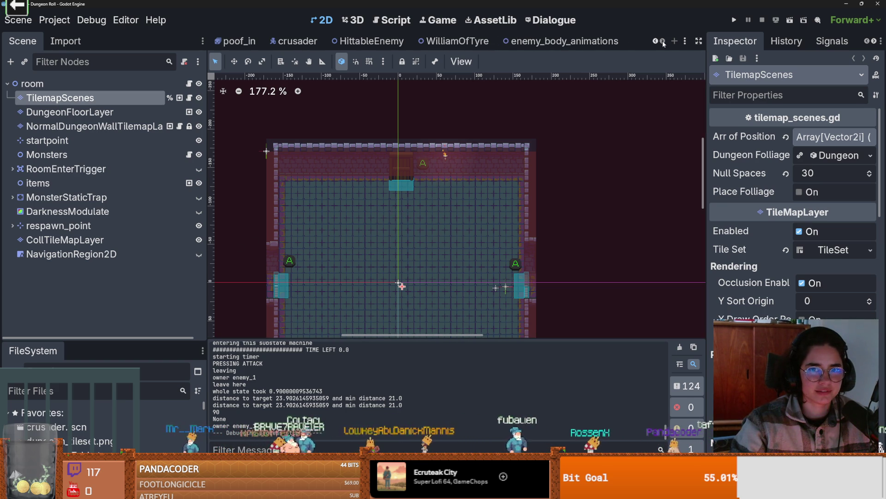
Open the enemy_body_animations scene tab and enlarge the file browser panel.
click(564, 41)
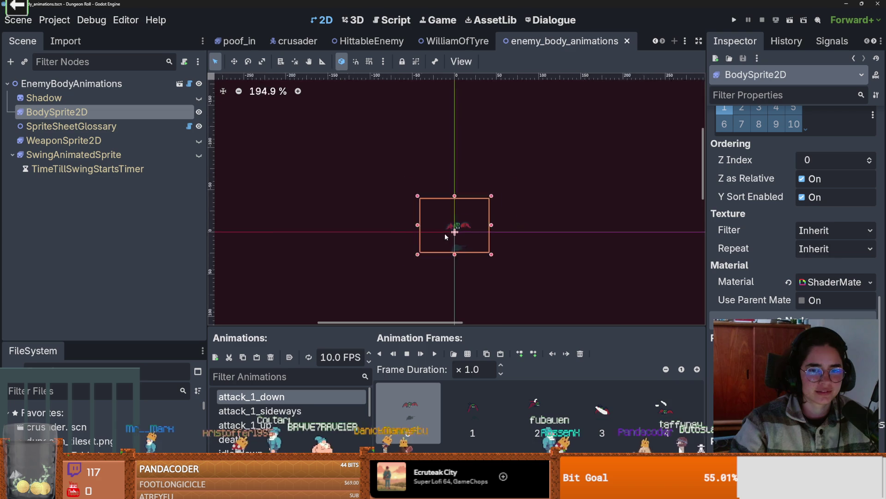
mouse_move(150, 342)
mouse_down()
mouse_move(150, 171)
mouse_move(132, 194)
mouse_move(132, 265)
mouse_up()
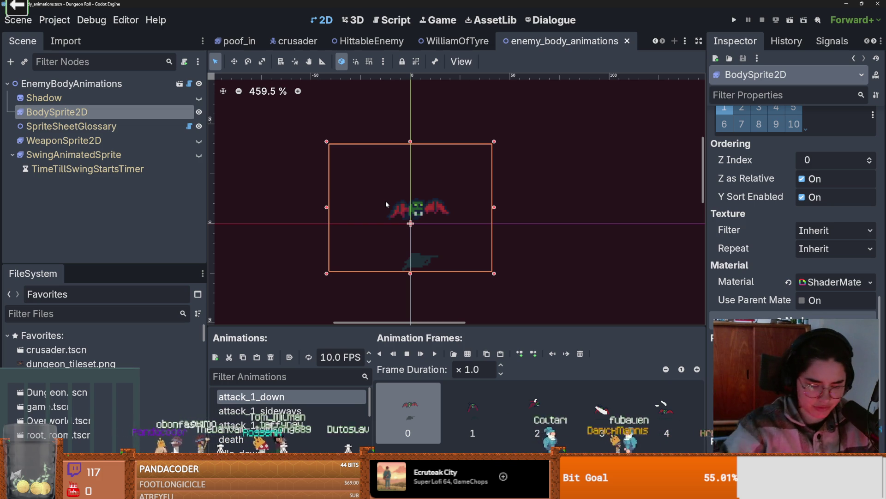
key(super)
text(contro)
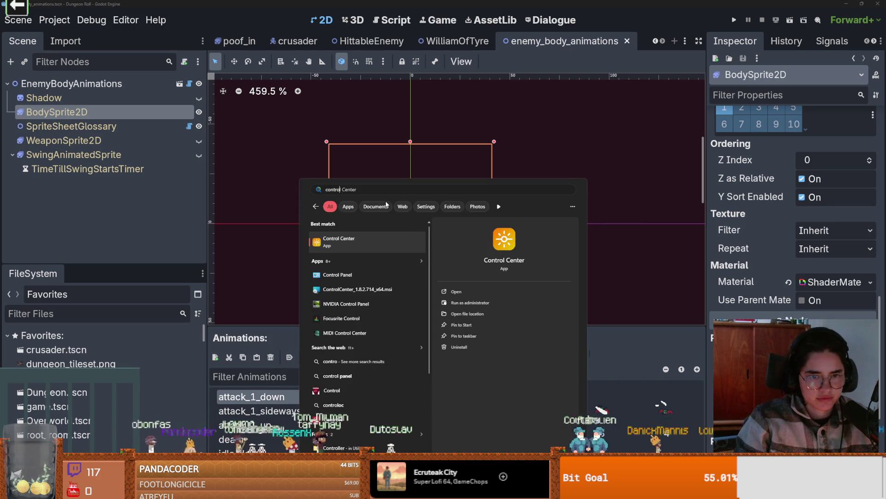
key(Escape)
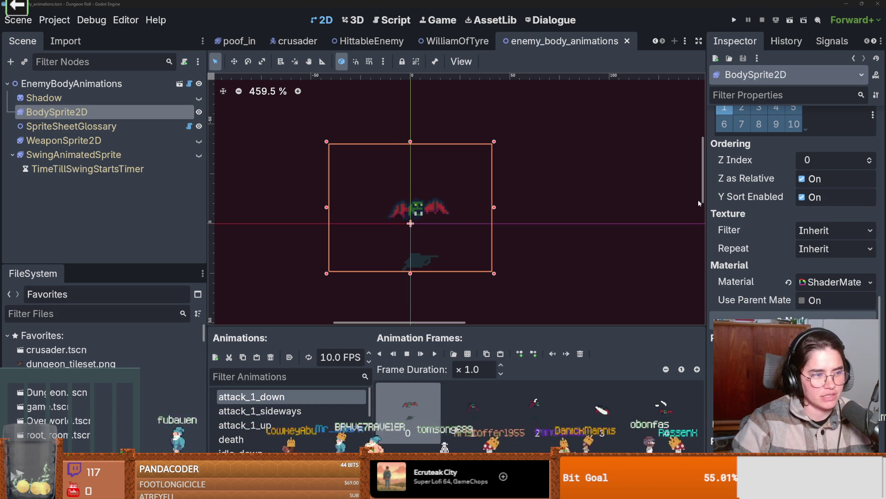
Save the enemy_body_animations scene and scroll the scene tabs back to the first ones.
key(ctrl+s)
click(655, 41)
click(655, 41)
click(656, 41)
click(656, 42)
click(655, 41)
click(655, 41)
click(656, 41)
click(656, 41)
click(656, 41)
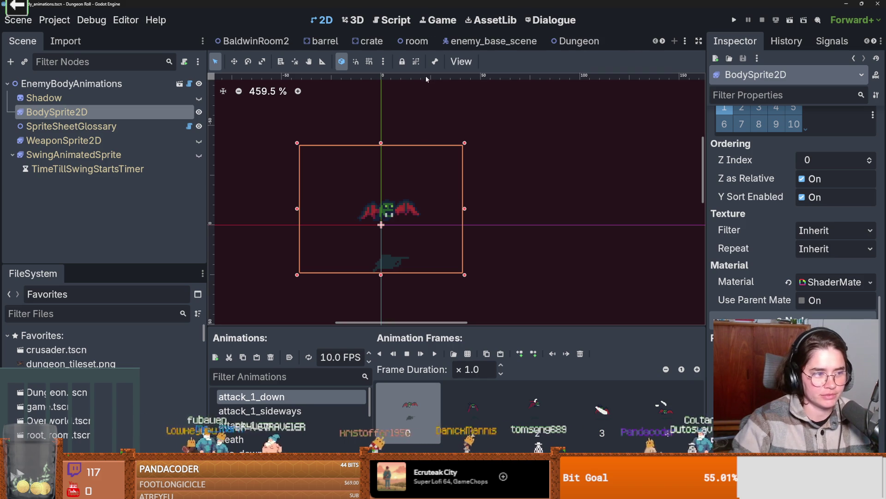
In enemy_base_scene, select the Hitbox node and expand the StateMachine's states.
click(489, 43)
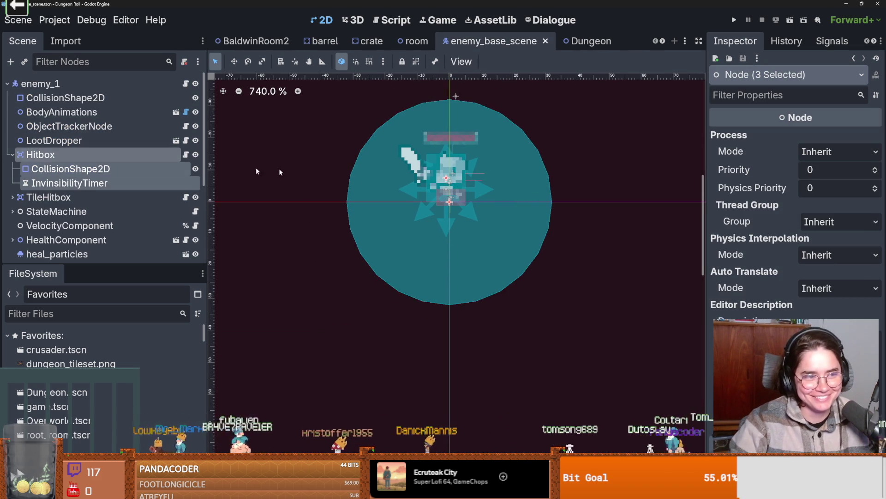
click(55, 155)
scroll(92, 162, down, 3)
click(6, 166)
scroll(69, 166, down, 3)
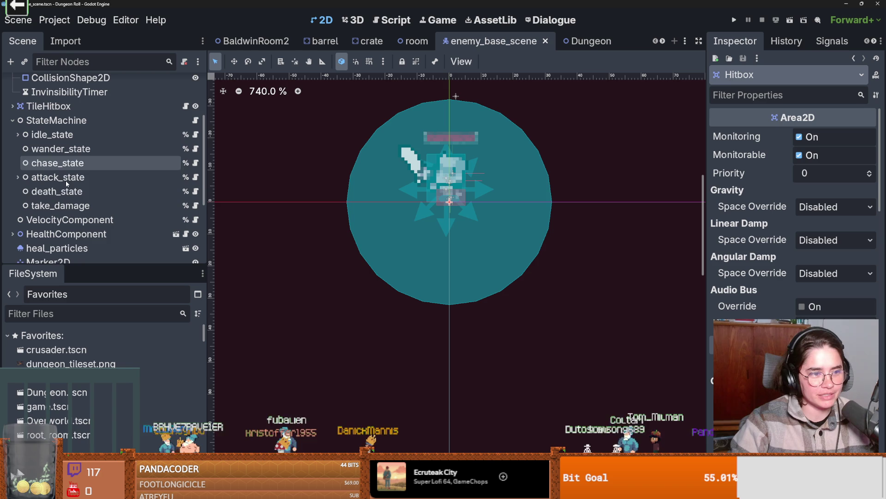
Open the death_state script and inspect the collision-disabling code on lines 14–16.
click(196, 191)
double_click(476, 257)
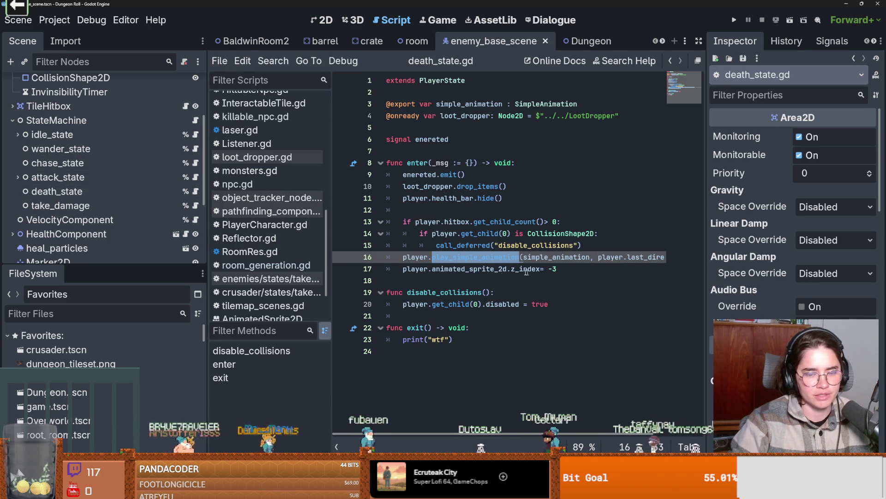
click(405, 257)
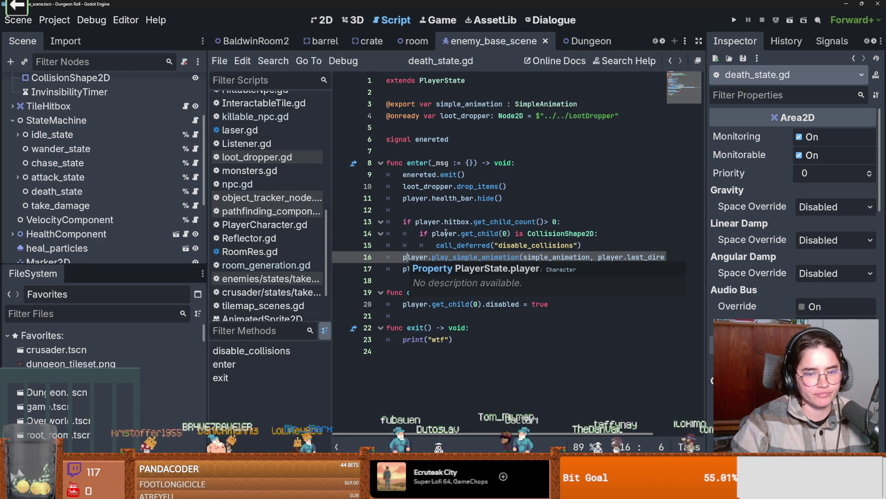
click(445, 233)
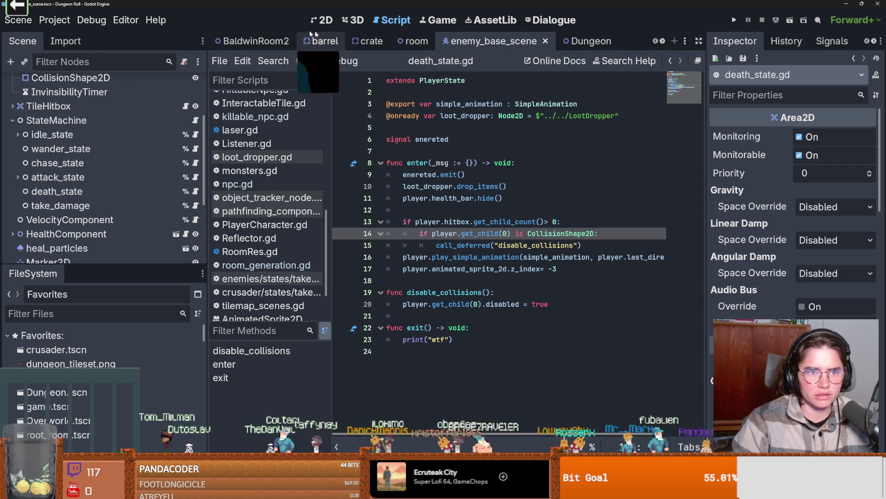
Return to the BaldwinRoom2 scene in the 2D view.
click(254, 41)
click(323, 20)
scroll(343, 150, down, 4)
Select DungeonFloorLayer, paint dark tiles across the room's middle, then undo the painting.
scroll(326, 164, up, 3)
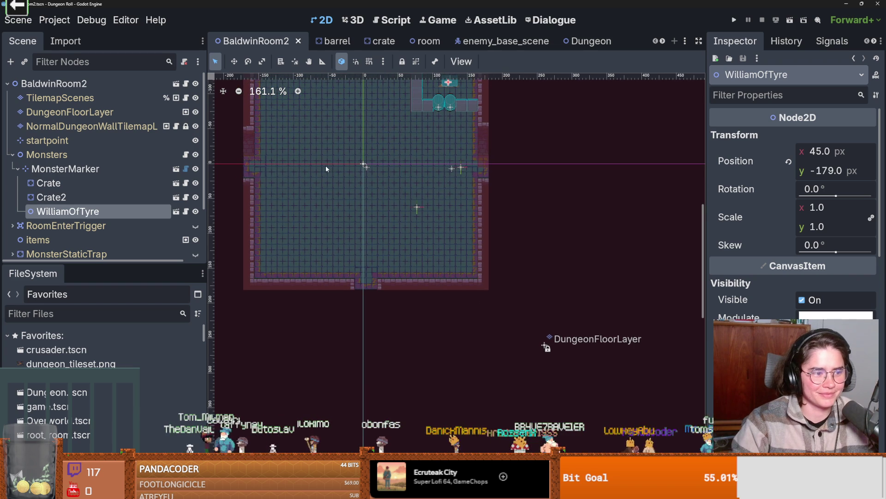
scroll(342, 166, down, 1)
drag(335, 188, 345, 201)
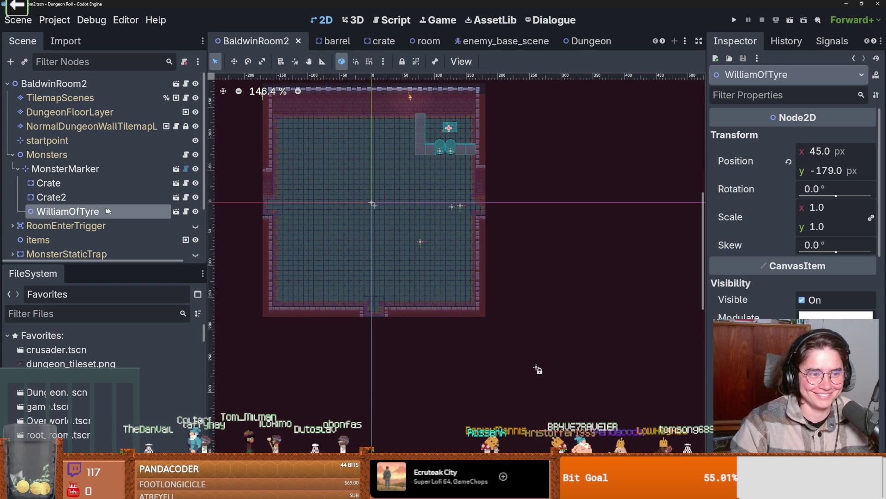
click(195, 112)
click(195, 112)
click(176, 112)
mouse_move(298, 129)
mouse_down()
mouse_move(400, 204)
mouse_move(328, 227)
mouse_move(354, 250)
mouse_up()
scroll(420, 223, up, 4)
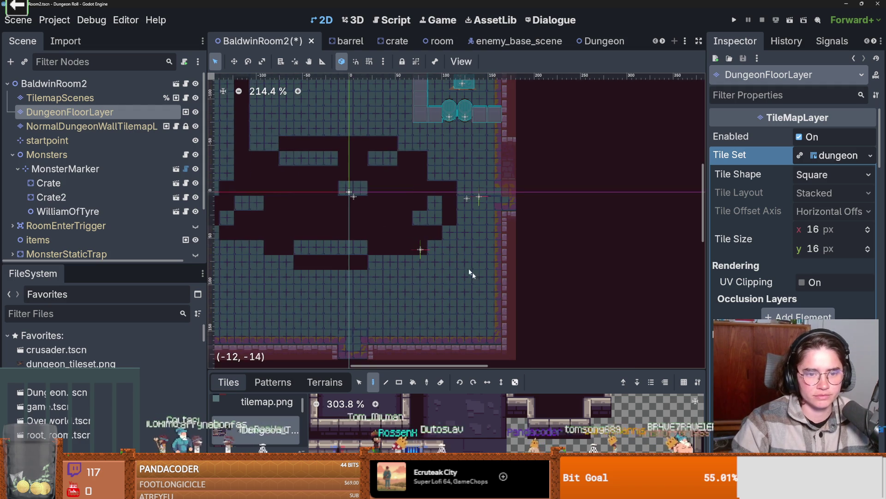
key(ctrl+z)
Fill the room floor as a 20x19 rectangle with the Rect tool, then save and run.
click(399, 382)
scroll(466, 314, down, 3)
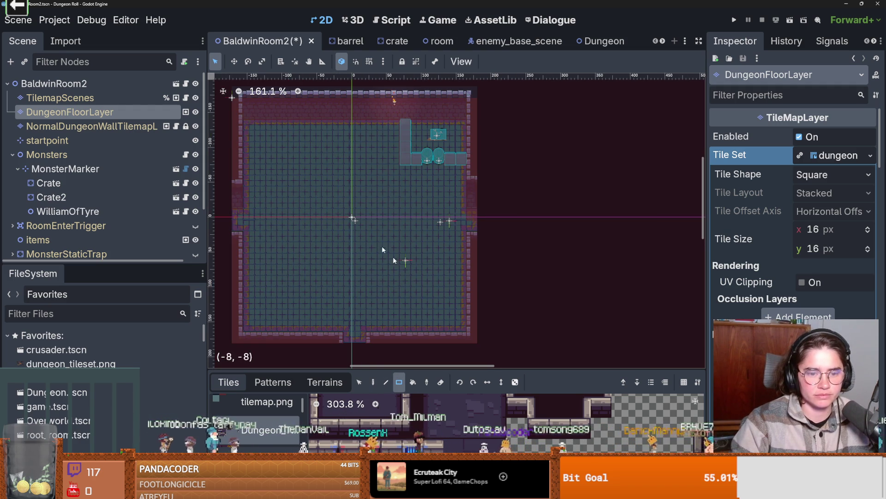
drag(251, 127, 461, 324)
click(734, 19)
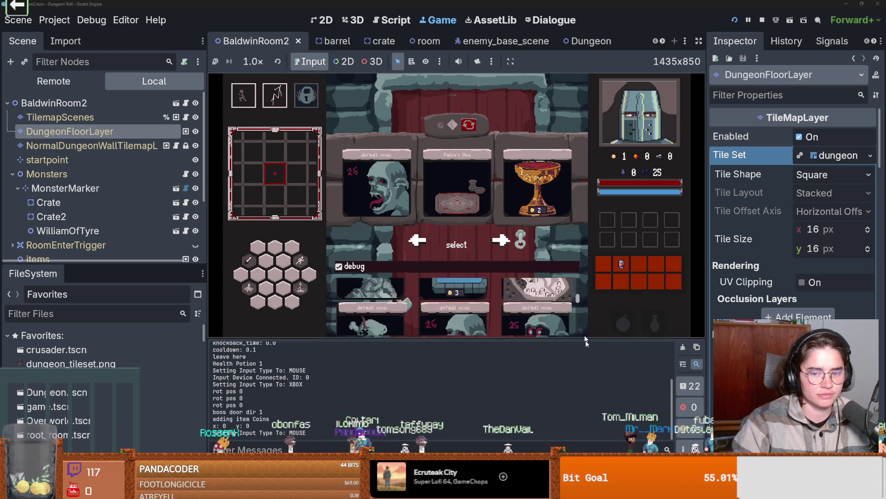
Enter the room, walk up, lunge and slash at the enemy, then stop the game.
click(422, 312)
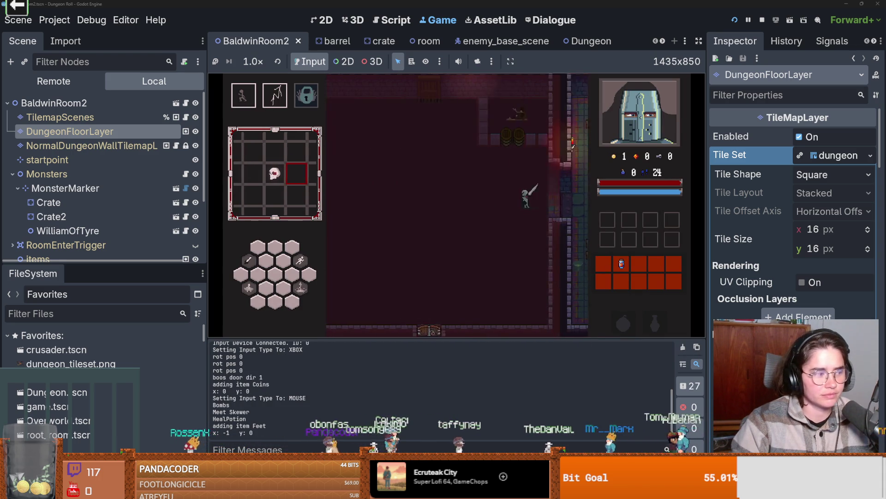
key(w)
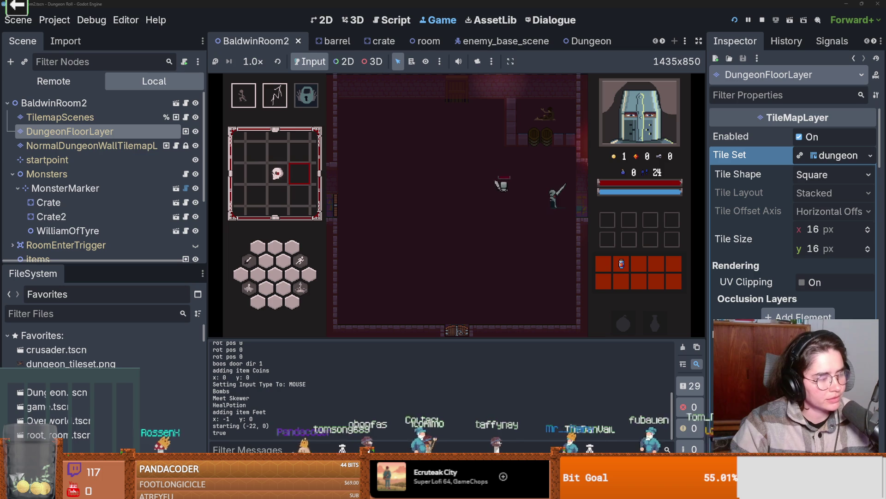
click(546, 169)
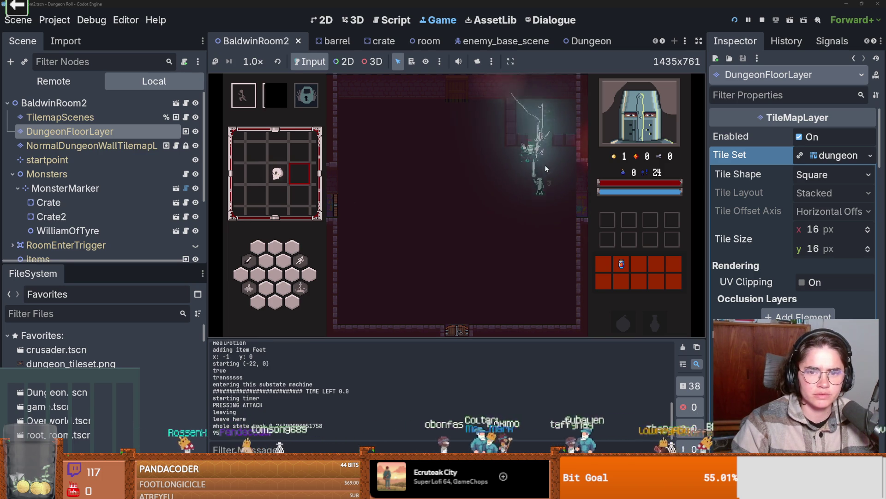
click(533, 131)
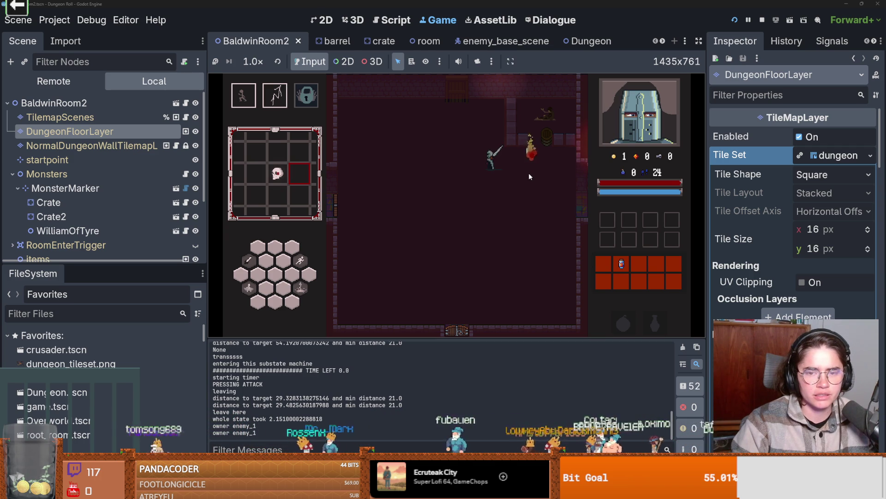
click(763, 20)
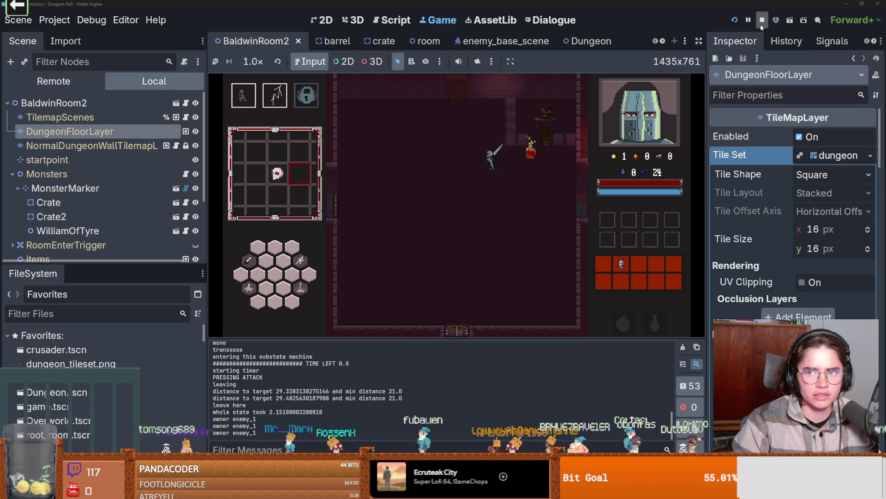
Redo the floor tile painting and select the Floor.png source in the enlarged TileMap panel.
key(ctrl+shift+z)
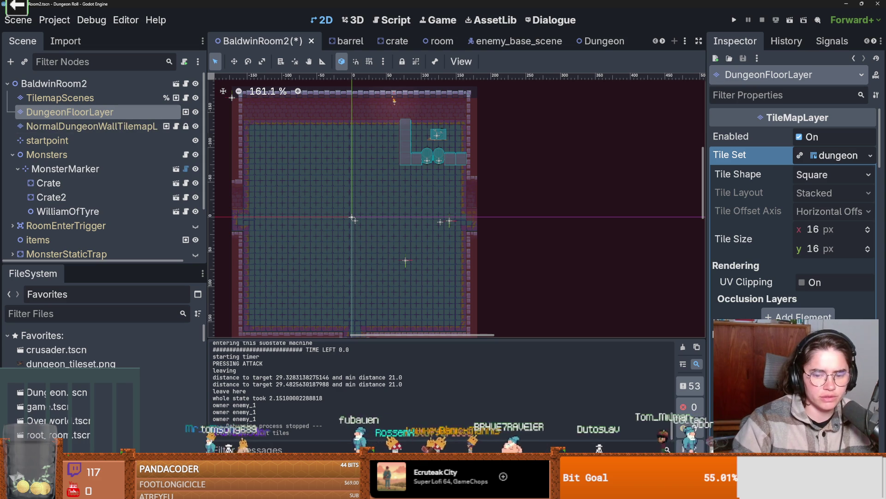
click(451, 449)
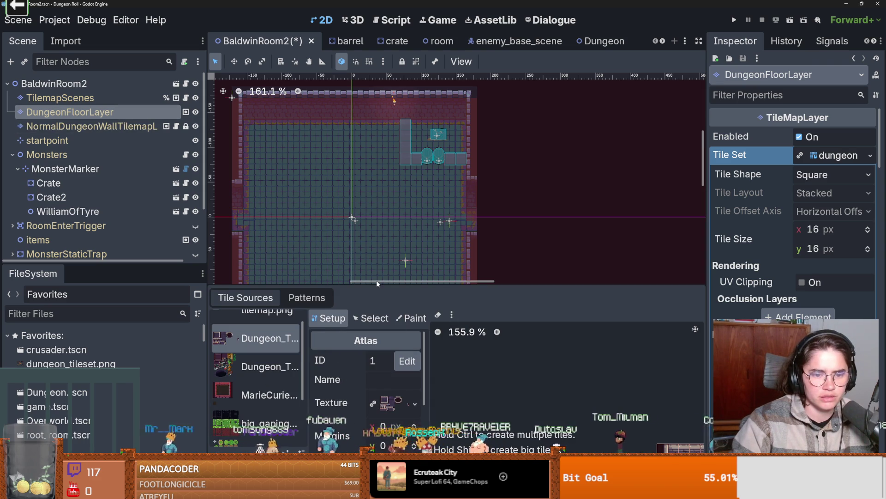
drag(377, 284, 323, 153)
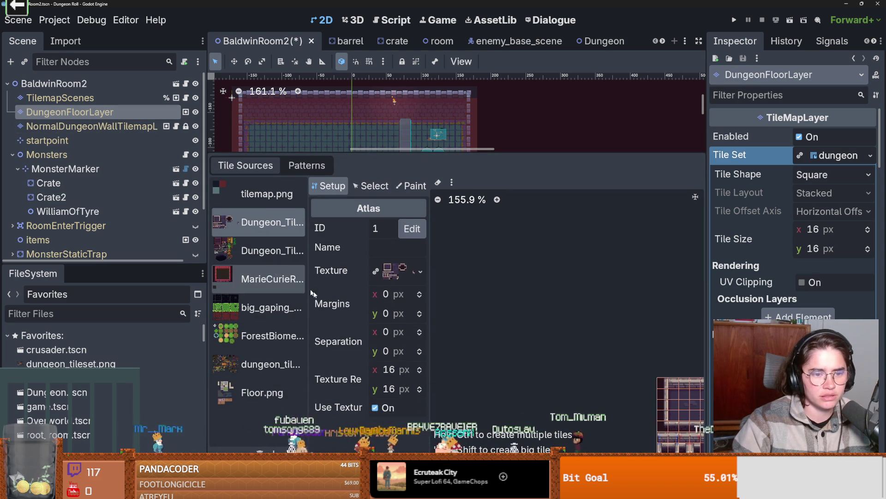
click(258, 364)
scroll(545, 321, up, 4)
scroll(494, 300, down, 3)
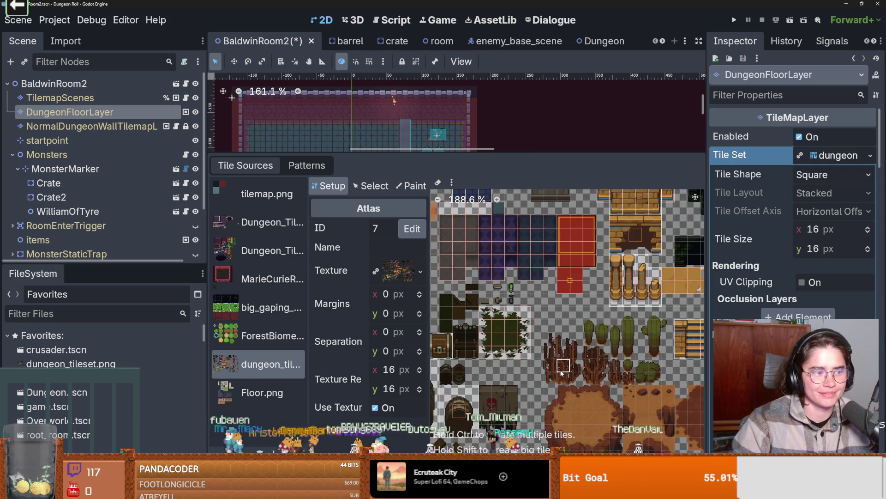
scroll(502, 284, up, 2)
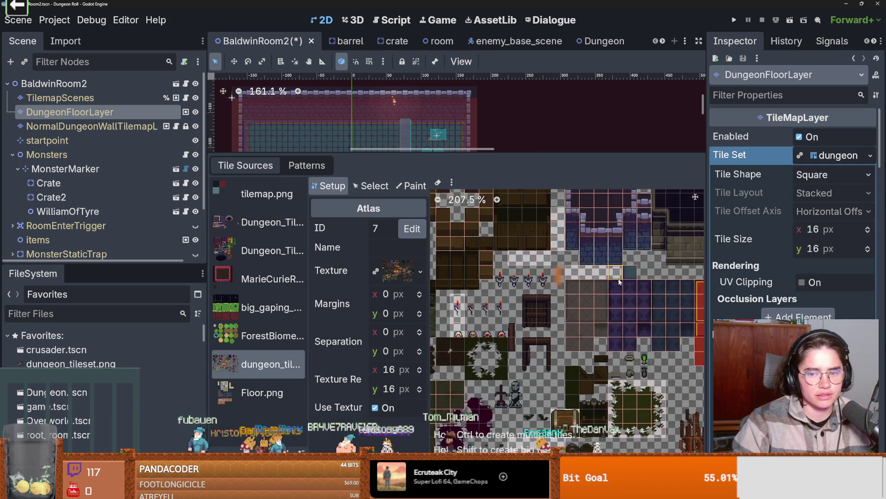
scroll(540, 286, down, 5)
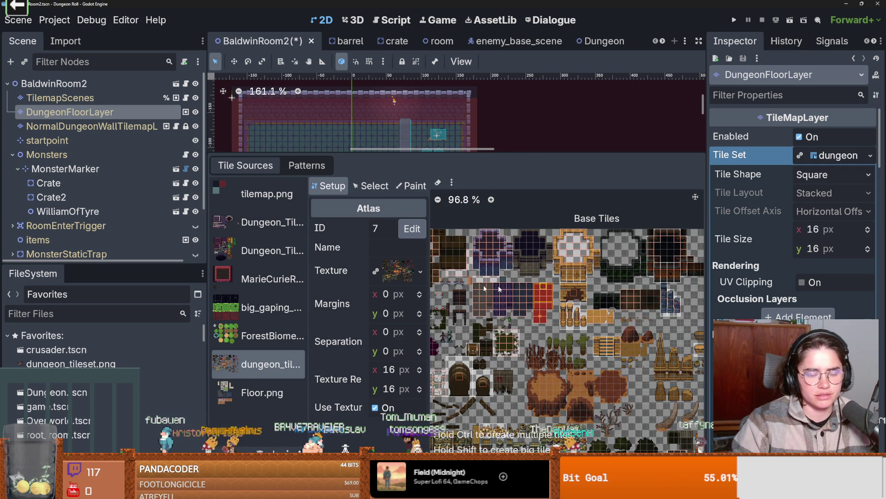
click(268, 396)
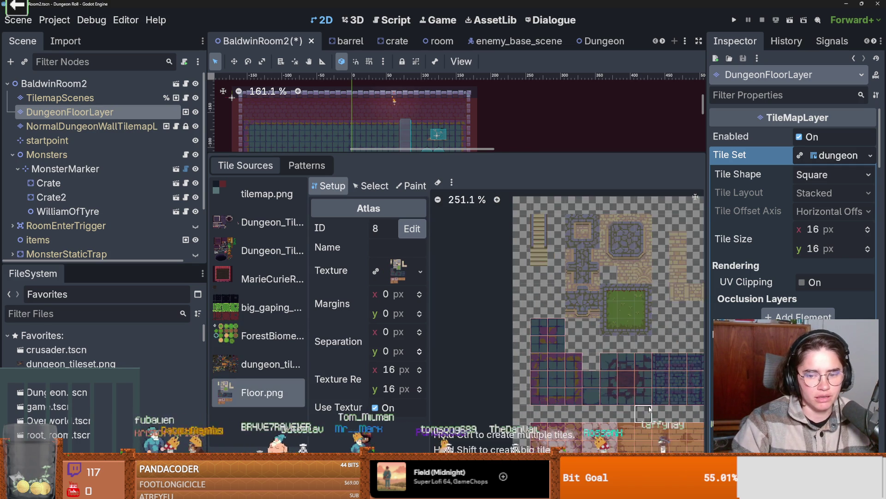
Paint Z Index -1 onto the Floor.png tiles, then save and run the game.
click(401, 186)
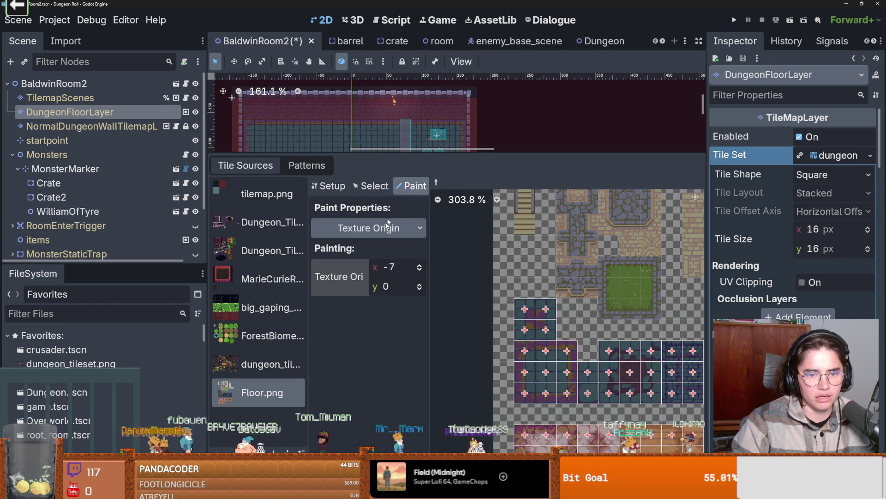
click(369, 228)
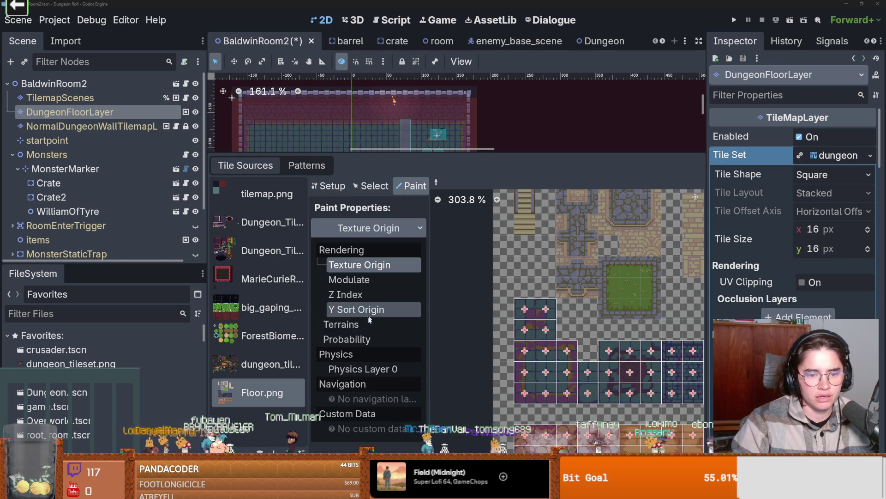
click(371, 295)
scroll(542, 325, up, 2)
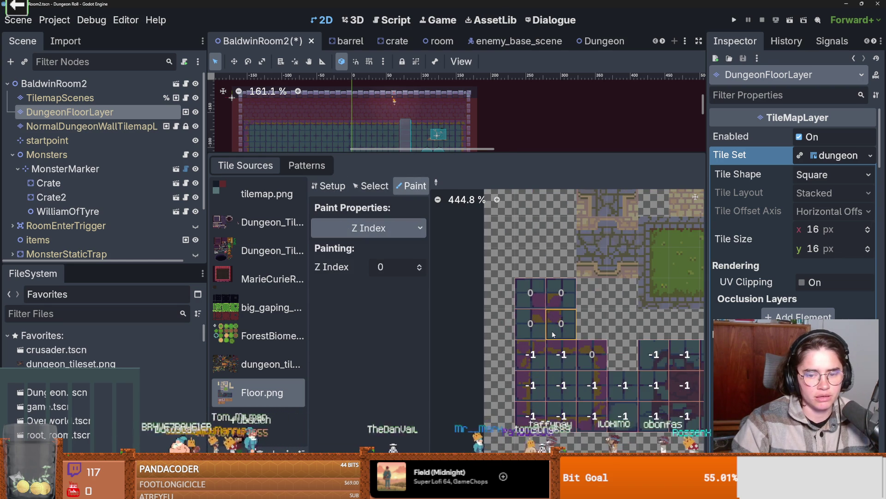
scroll(561, 333, down, 2)
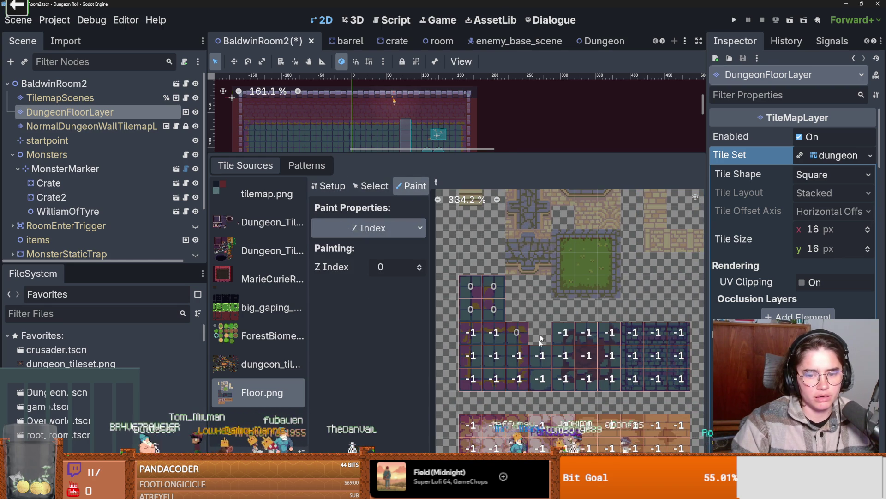
click(419, 270)
mouse_move(516, 332)
mouse_down()
mouse_move(471, 286)
mouse_move(494, 286)
mouse_up()
scroll(503, 311, down, 1)
scroll(502, 311, up, 1)
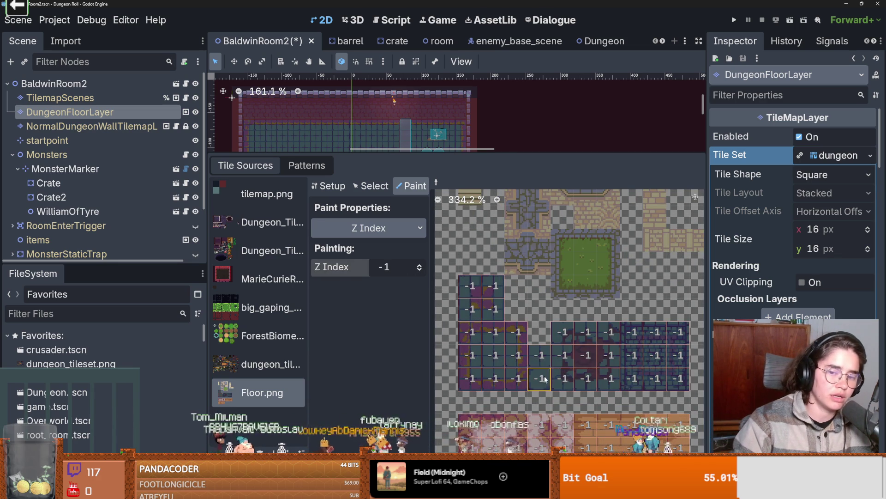
scroll(561, 333, down, 6)
click(735, 19)
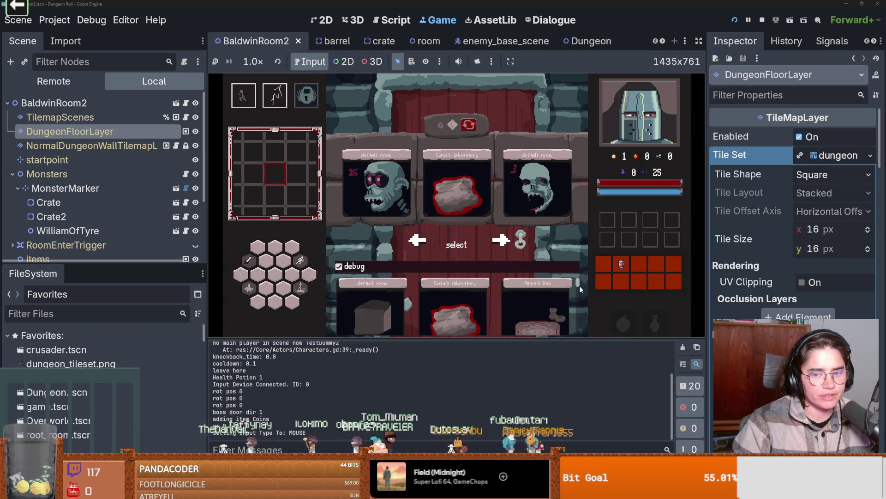
Enter a dungeon room, smash the barrels with sword swings, and dash out the bottom door.
drag(577, 283, 585, 371)
click(379, 301)
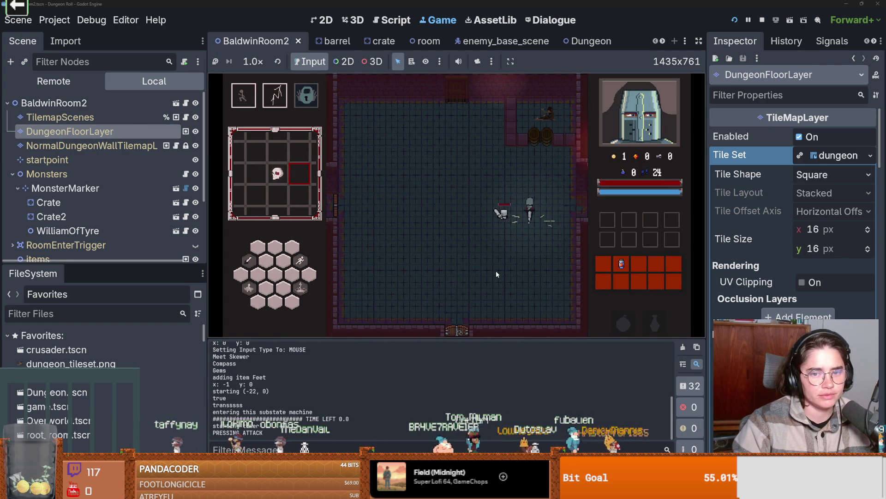
click(510, 188)
click(510, 188)
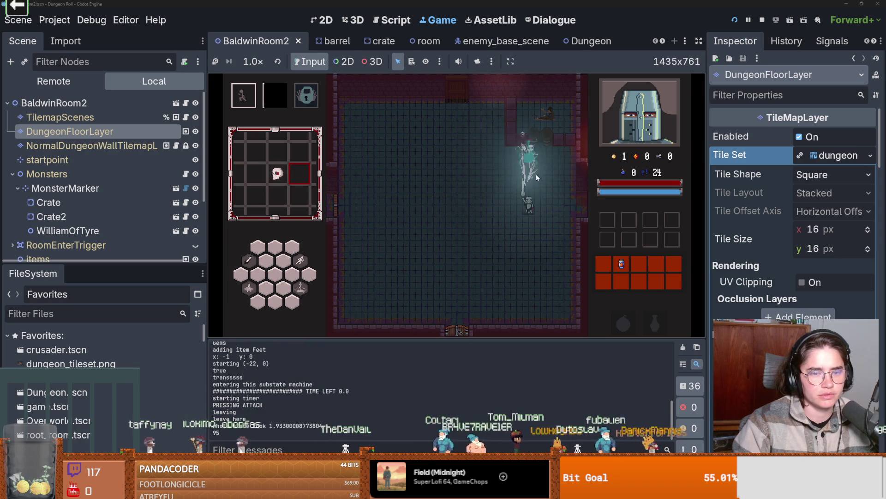
click(543, 144)
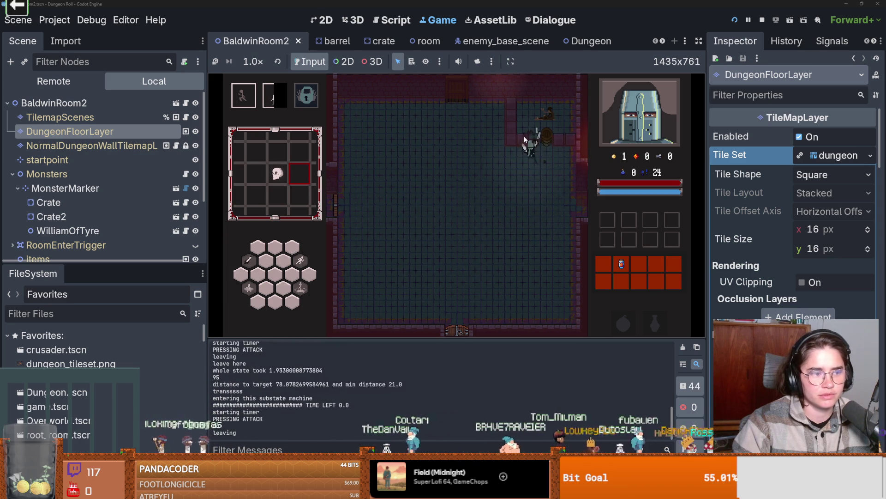
click(544, 167)
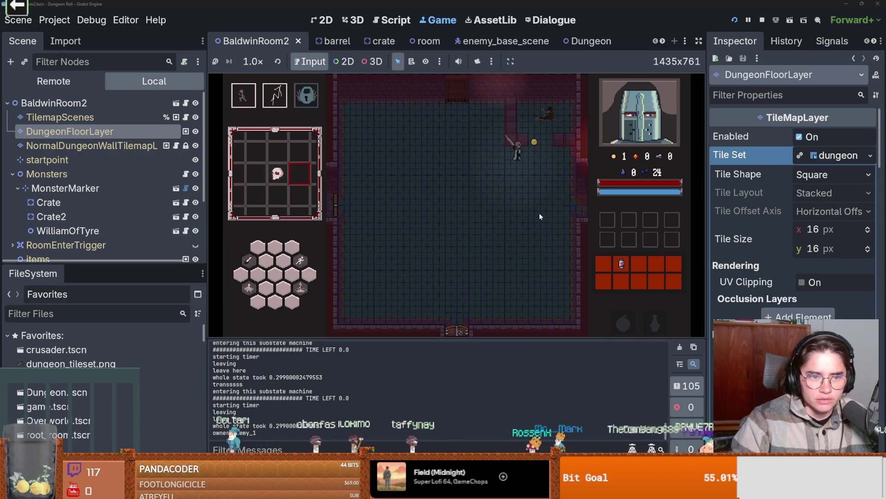
key(space)
key(s)
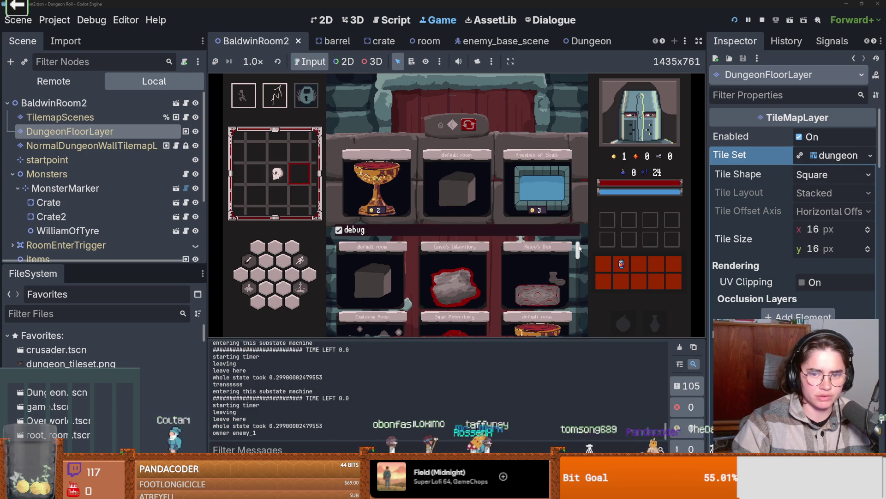
Enter the next room and fight using a skill, a roll and the lightning strike.
click(553, 278)
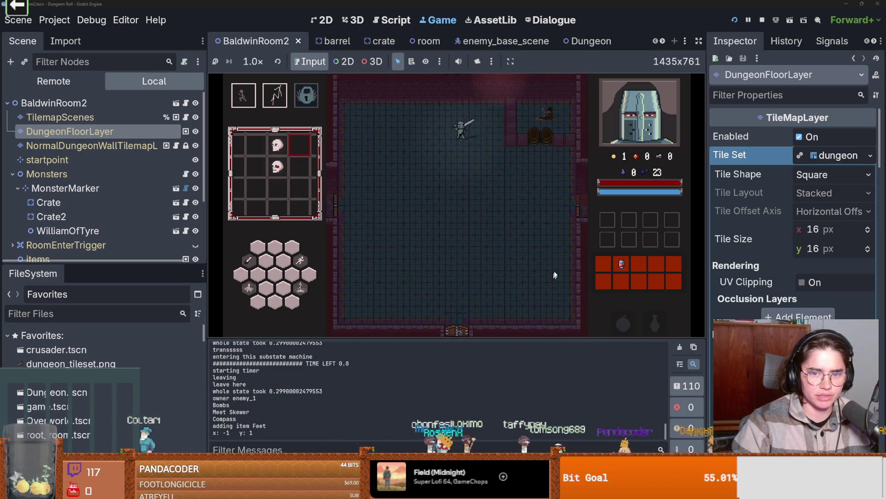
click(547, 248)
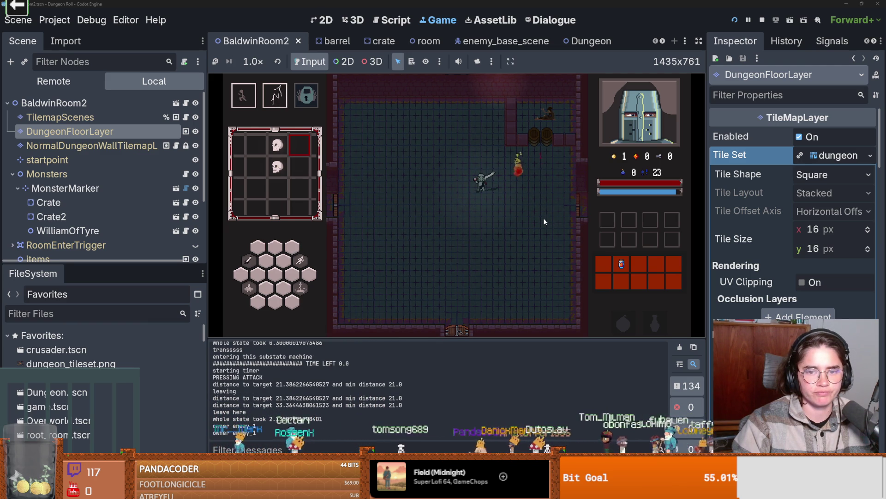
key(e)
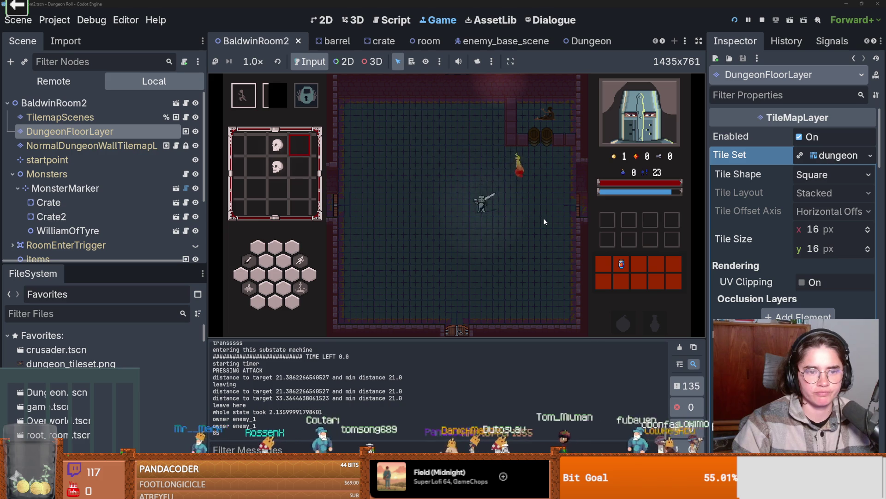
key(space)
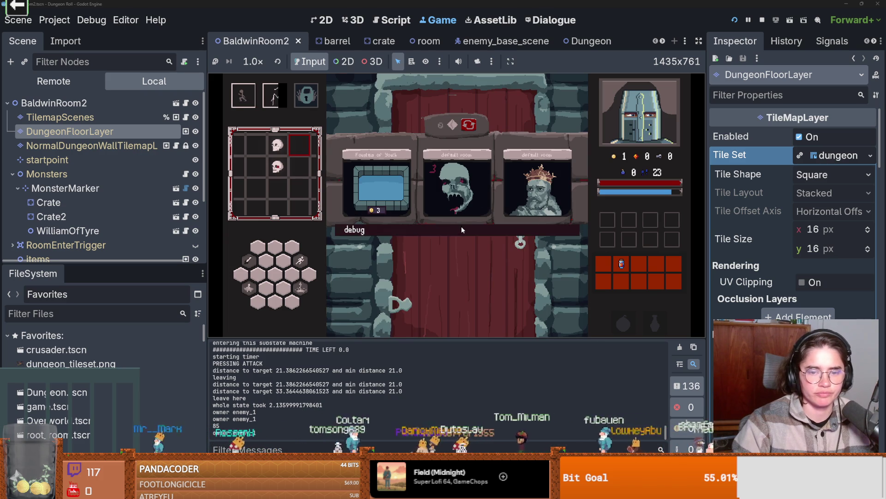
Load another room, kill the skeleton, and cast lightning toward the barrels.
click(538, 280)
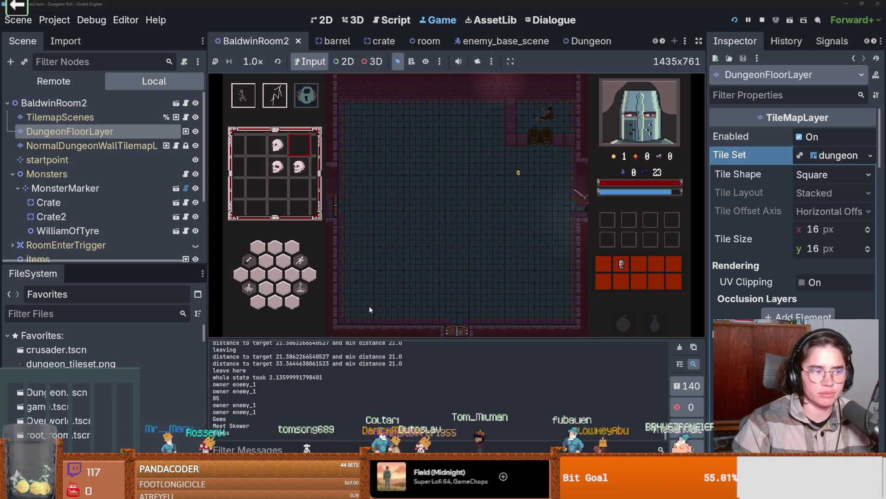
click(556, 230)
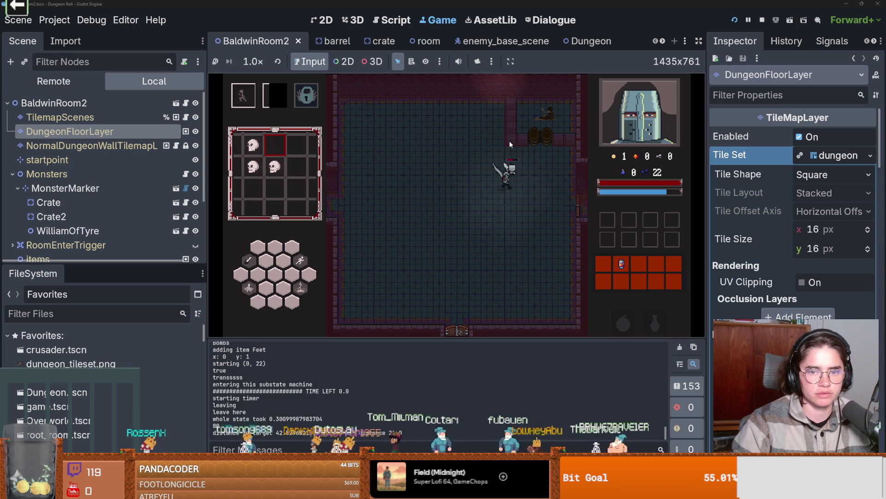
click(532, 143)
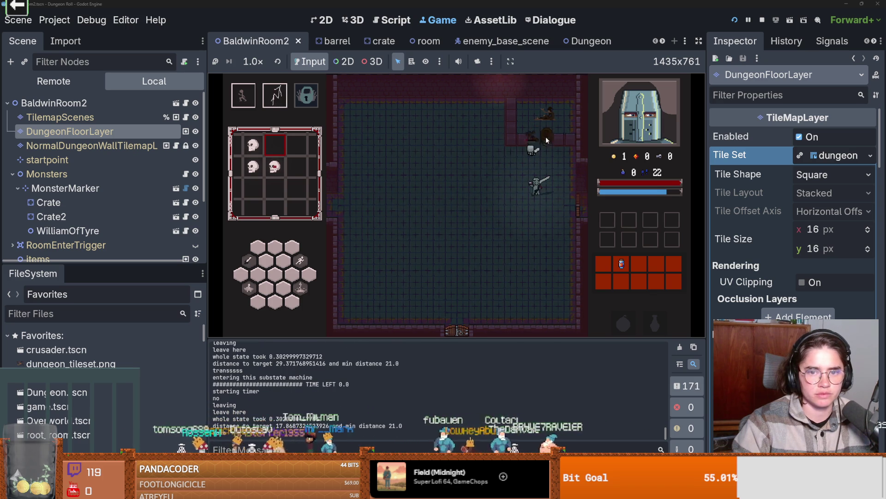
right_click(541, 141)
click(562, 156)
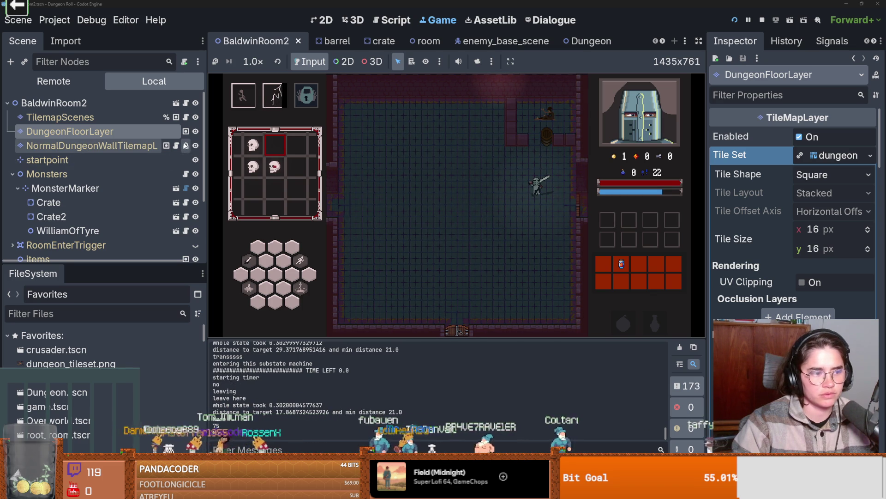
Switch to enemy_base_scene, enlarge the Scene dock, collapse Hitbox, expand StateMachine, and open death_state.gd.
click(539, 37)
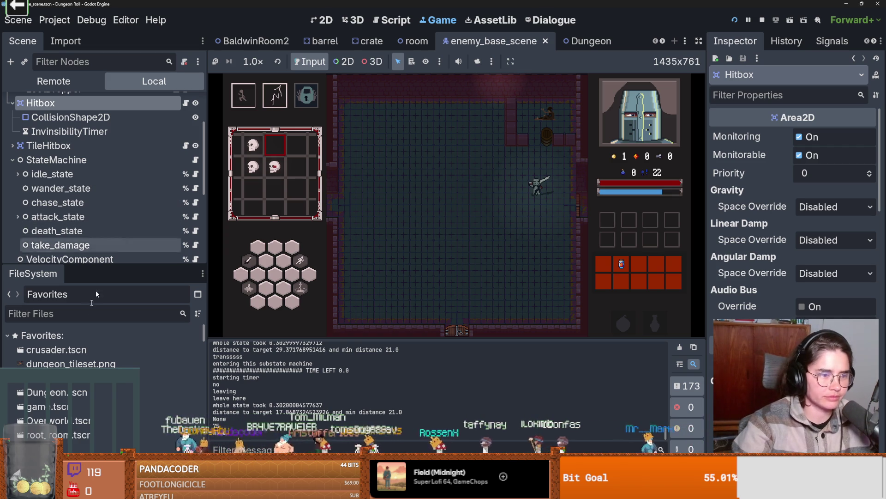
drag(98, 269, 98, 411)
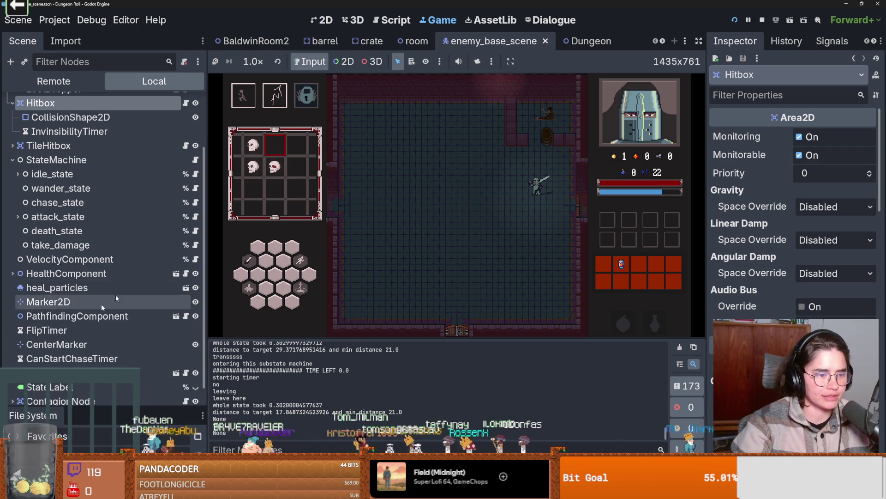
scroll(106, 285, up, 3)
click(12, 174)
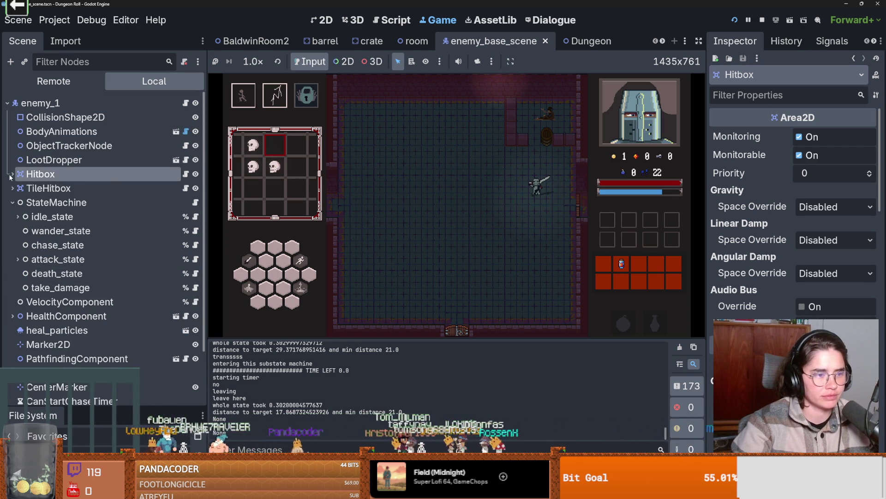
click(12, 202)
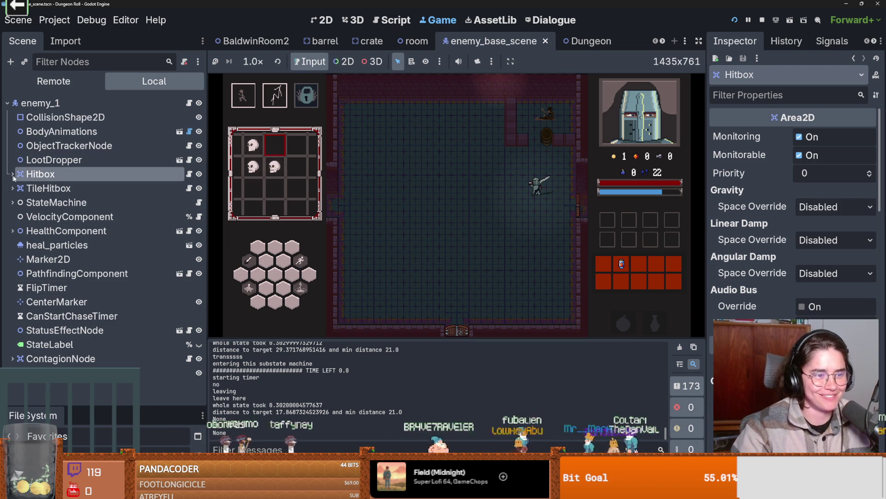
click(13, 203)
scroll(132, 212, down, 2)
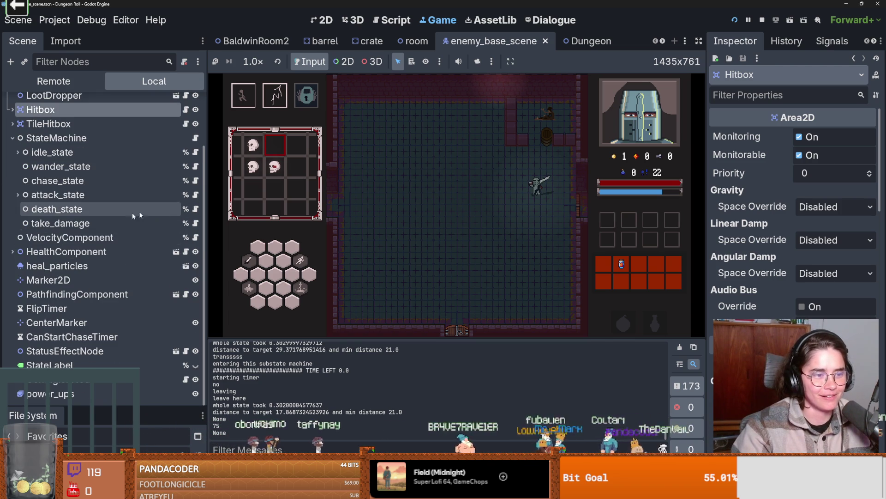
click(196, 211)
scroll(491, 224, down, 2)
click(490, 222)
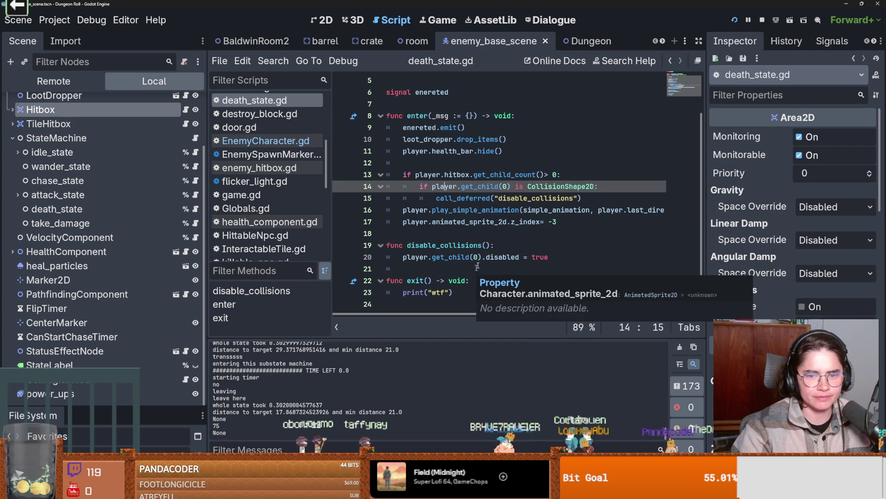
Save the death_state.gd edit on line 17, run the game, and bring the browser forward.
double_click(491, 222)
click(559, 227)
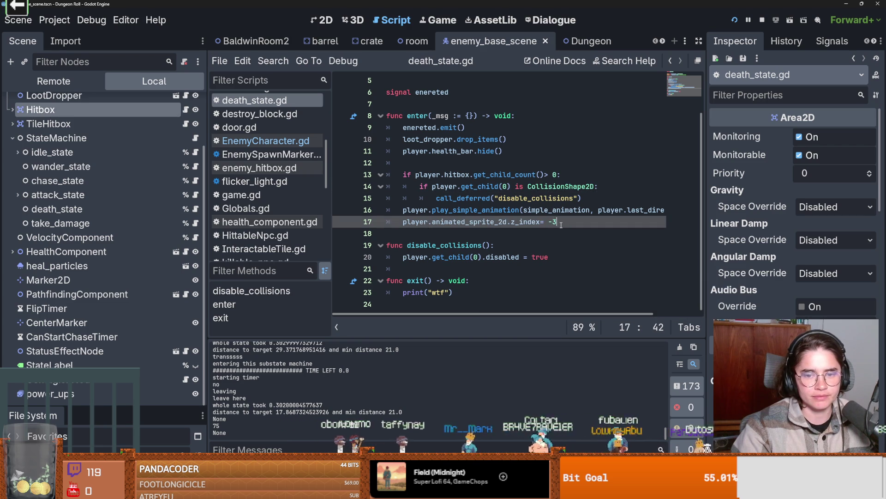
key(ctrl+s)
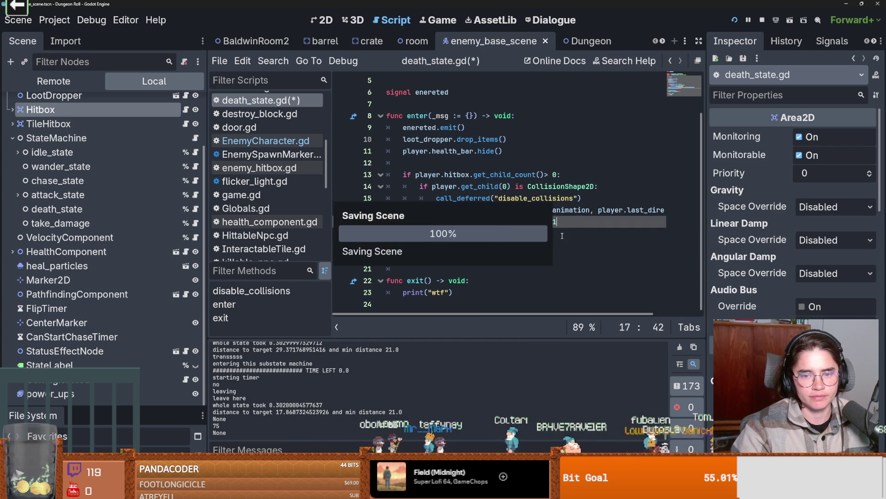
click(735, 21)
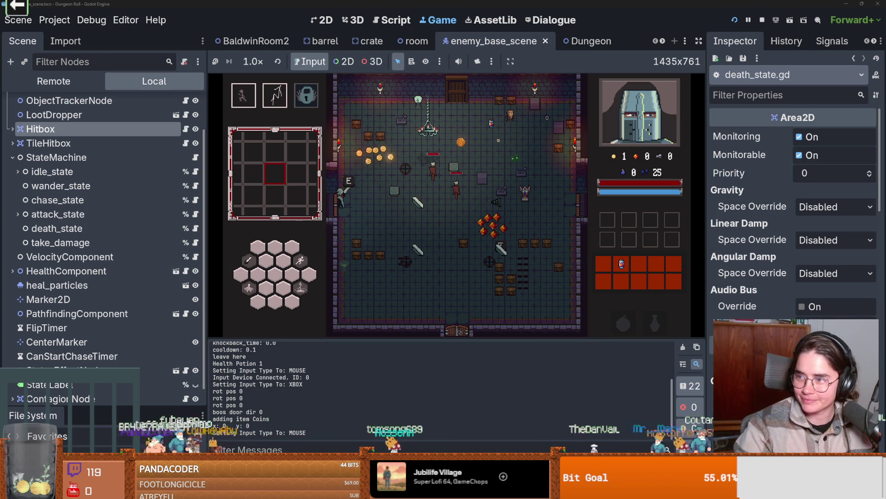
mouse_move(703, 83)
mouse_down()
mouse_move(490, 84)
mouse_move(480, 94)
mouse_up()
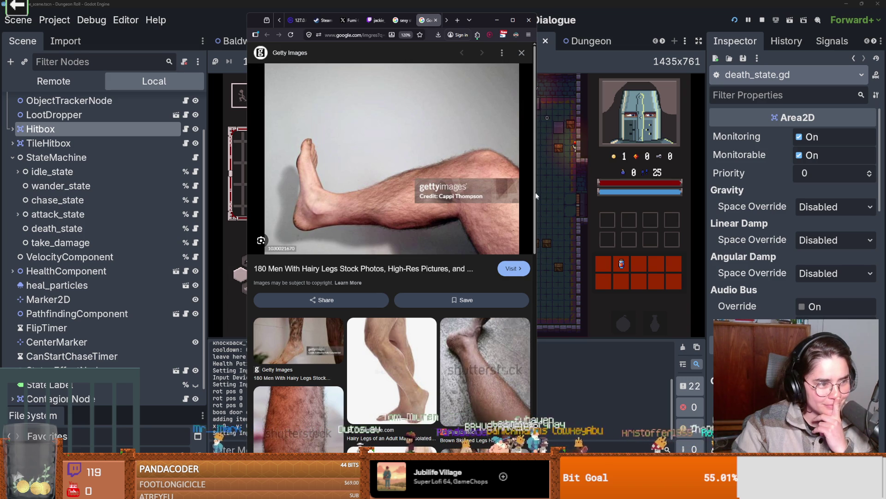
Minimize the Google Images Chrome window to reveal the running game.
click(498, 20)
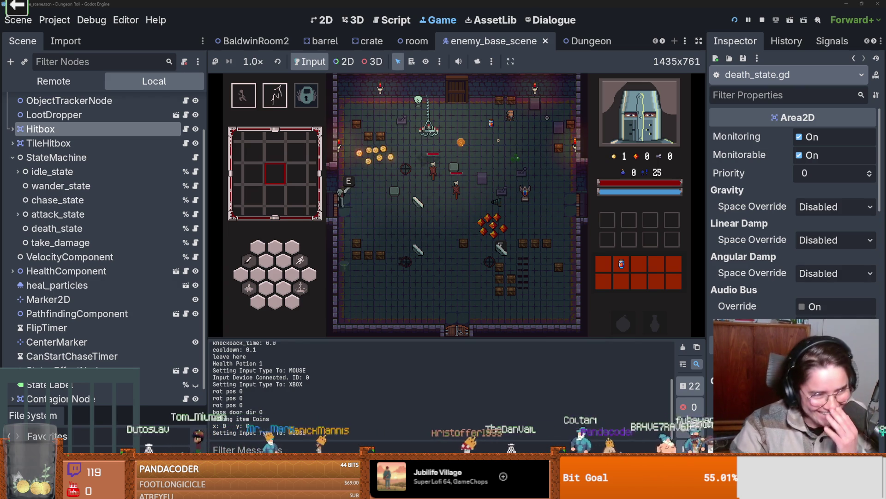
Open room selection, enable the debug room list, and load a chosen room.
click(425, 206)
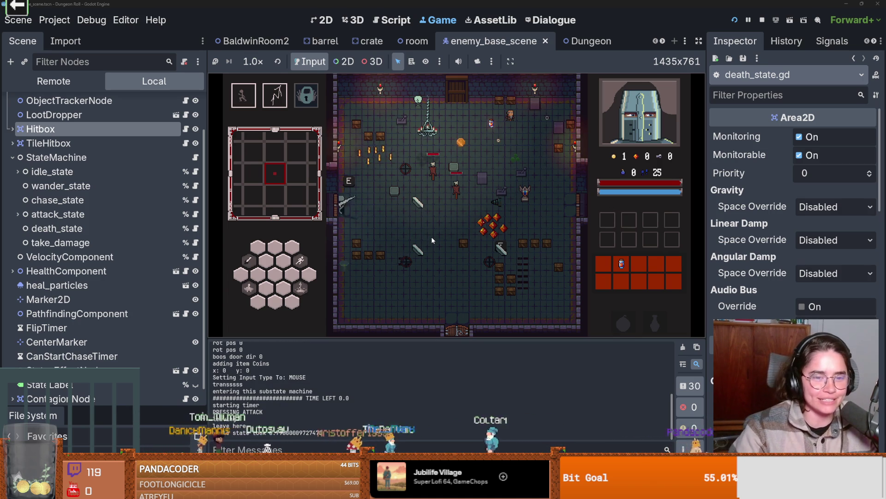
key(e)
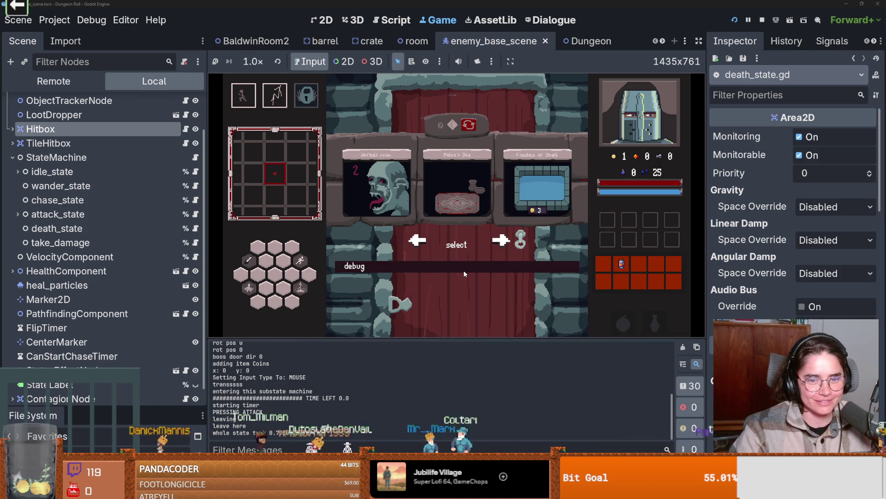
click(463, 272)
drag(577, 283, 578, 335)
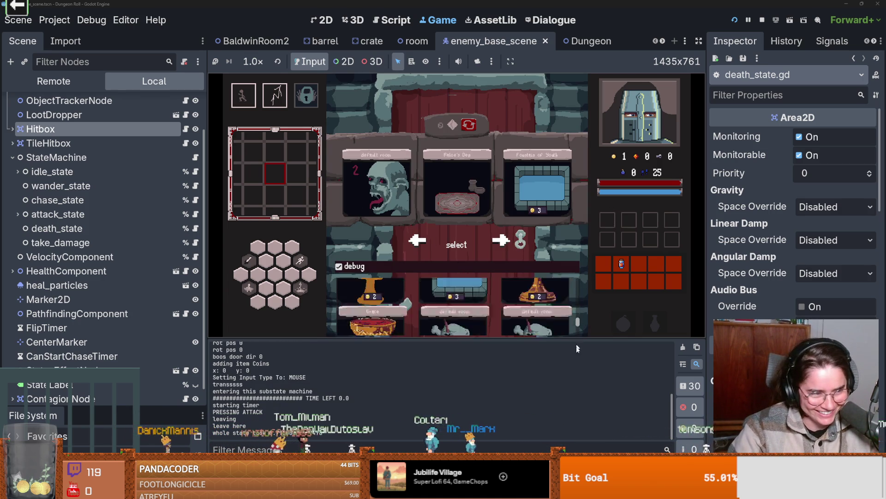
click(448, 276)
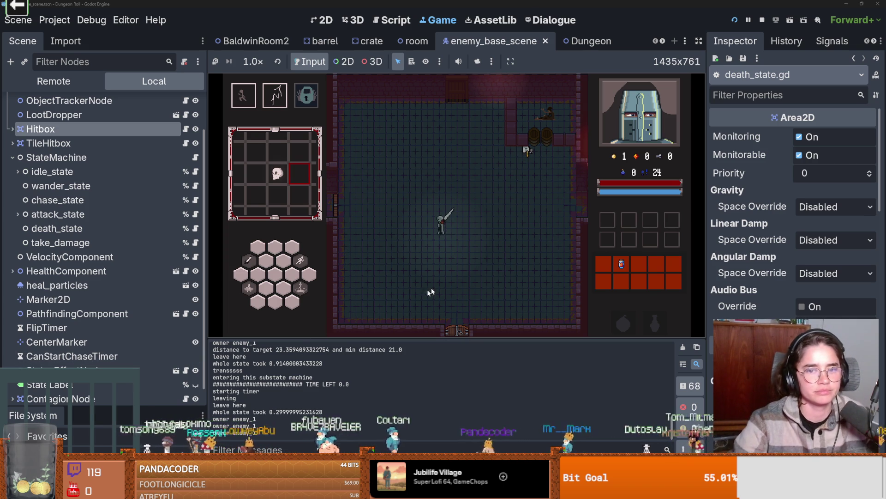
Walk the knight up-right then down-left to collect a coin, bringing the count to 2.
key(w+d)
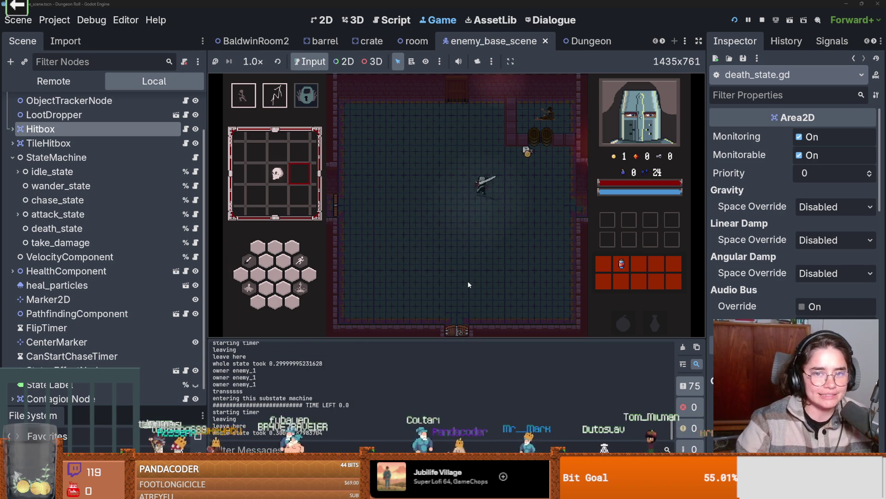
key(a+s)
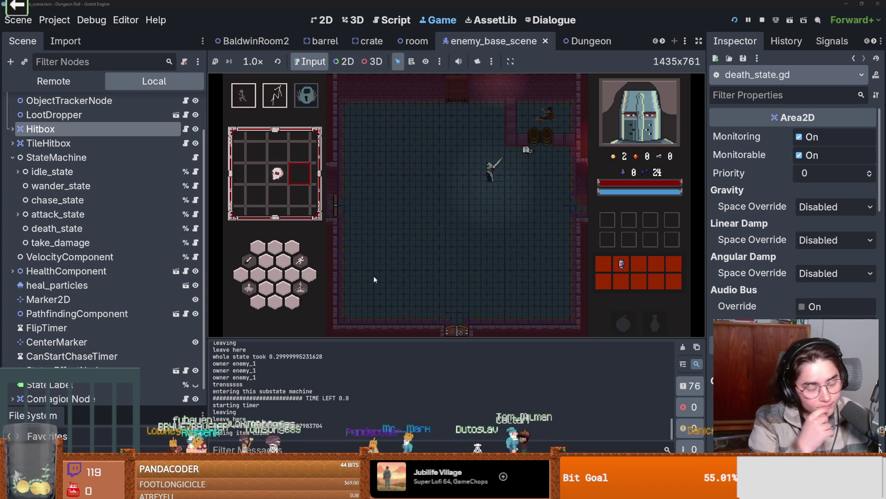
scroll(10, 204, up, 3)
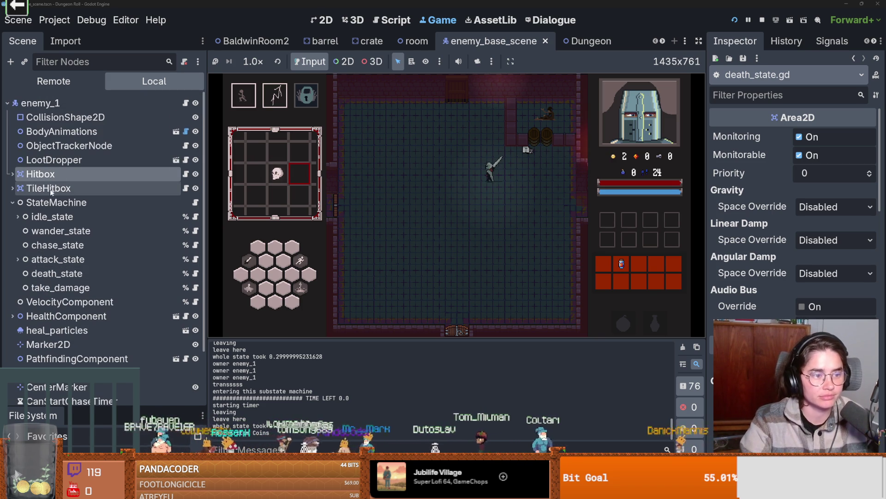
List the run's errors in the Debugger and jump to the chase_state.gd line 12 error.
click(10, 203)
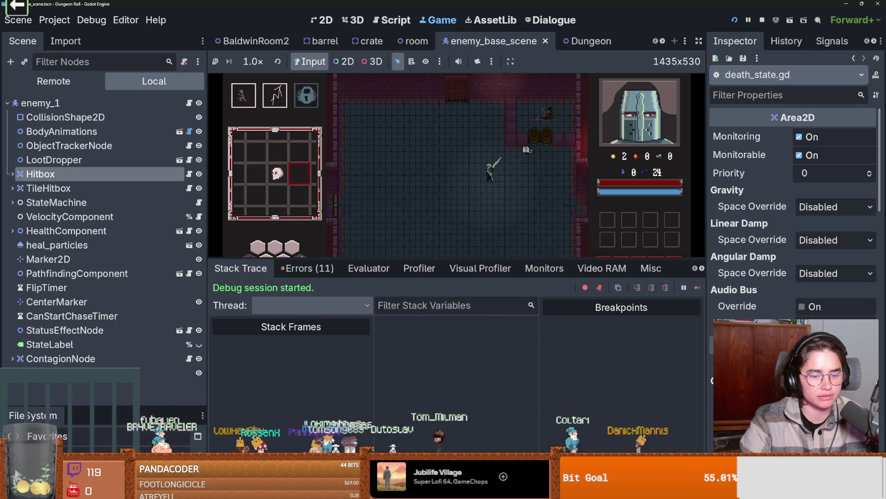
click(309, 268)
scroll(436, 369, down, 2)
scroll(436, 370, up, 3)
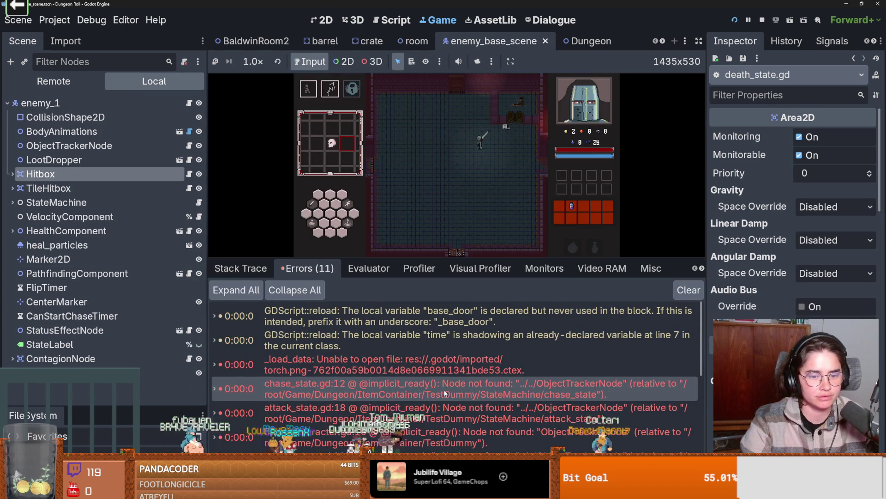
click(436, 382)
Copy the torch texture _load_data error text and save the scene.
click(427, 367)
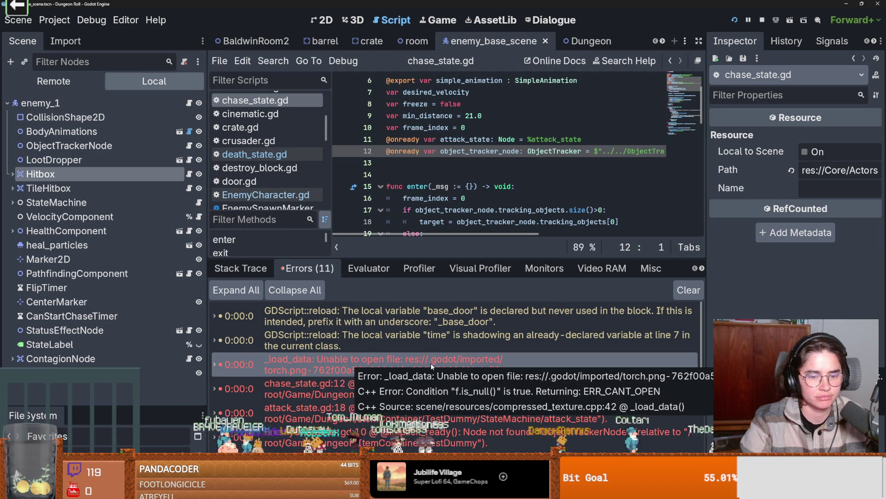
right_click(420, 364)
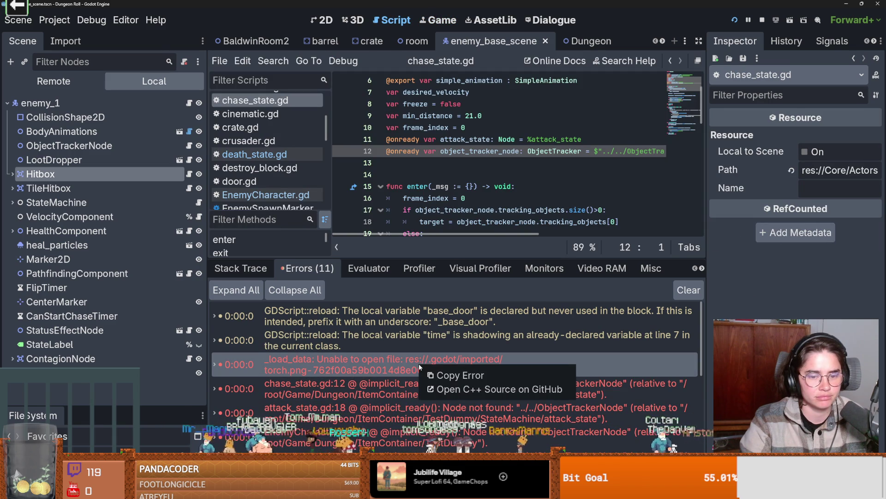
click(443, 375)
key(ctrl+s)
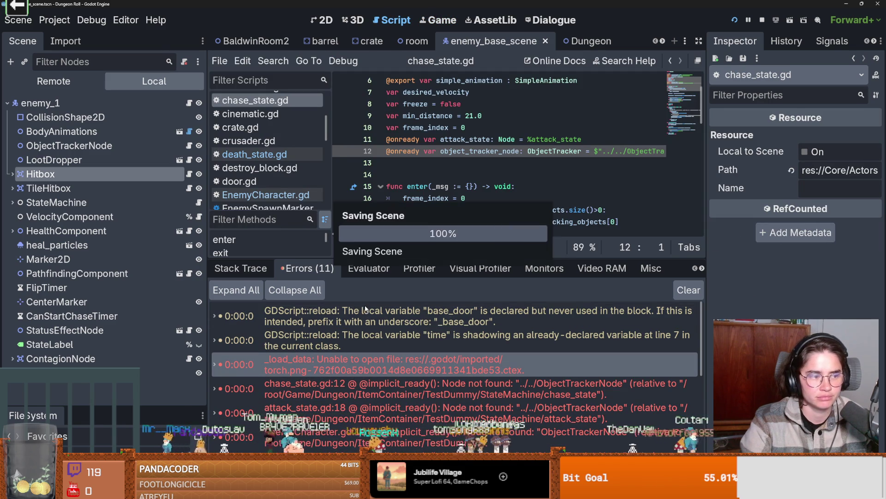
Enlarge the file browser panel and show the enemy's ObjectTrackerNode in the 2D view.
scroll(369, 360, down, 1)
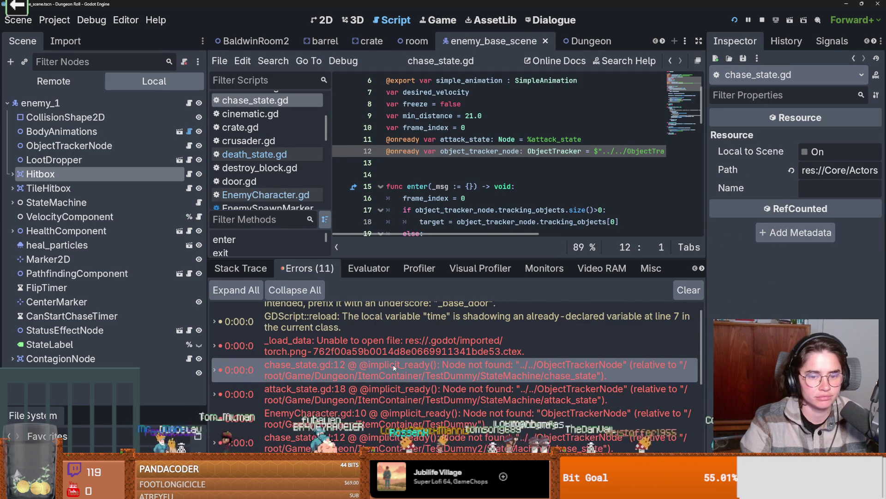
right_click(395, 368)
click(415, 371)
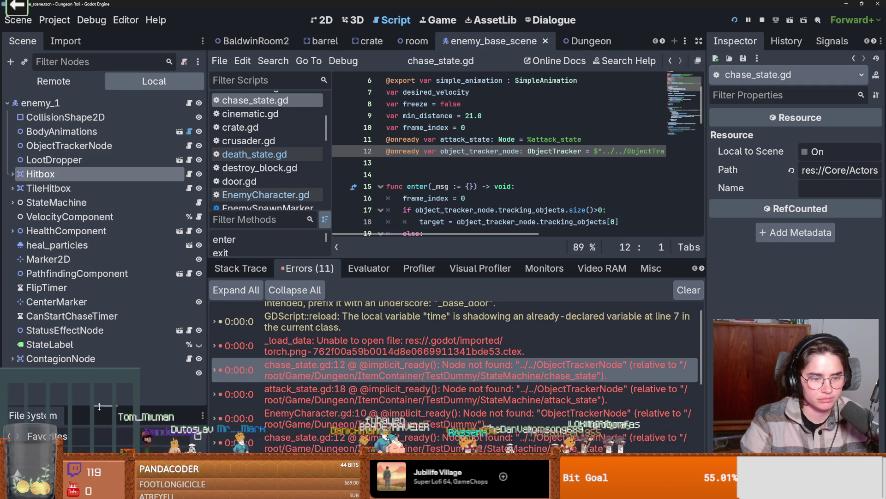
drag(110, 407, 110, 277)
double_click(129, 146)
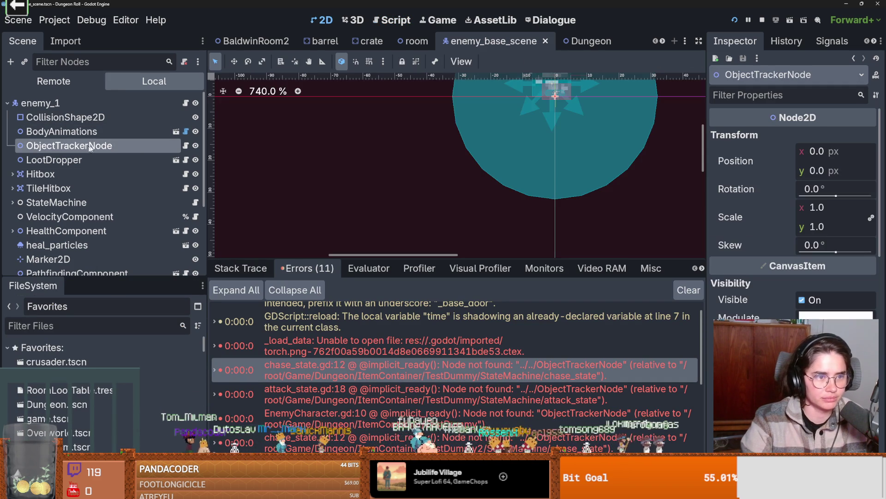
Open the test_dummy scene and collapse its Hitbox and HealthComponent nodes.
click(96, 327)
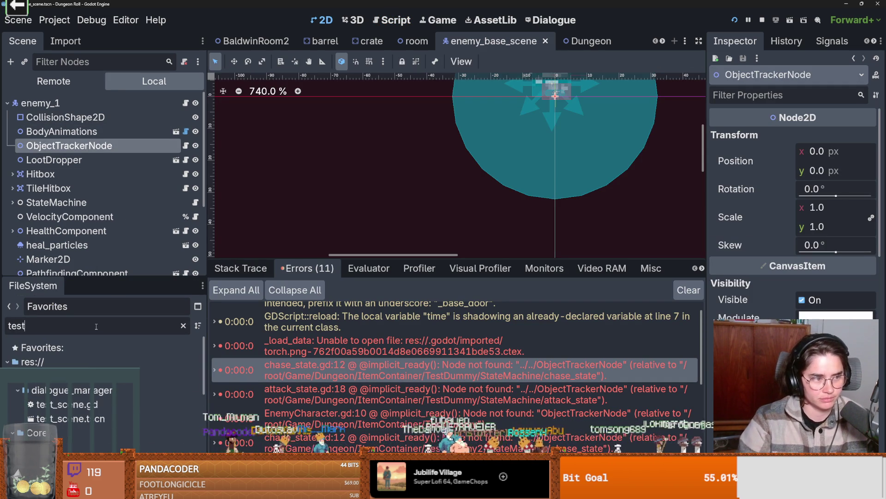
mouse_move(141, 277)
mouse_down()
mouse_move(140, 340)
mouse_move(141, 267)
mouse_up()
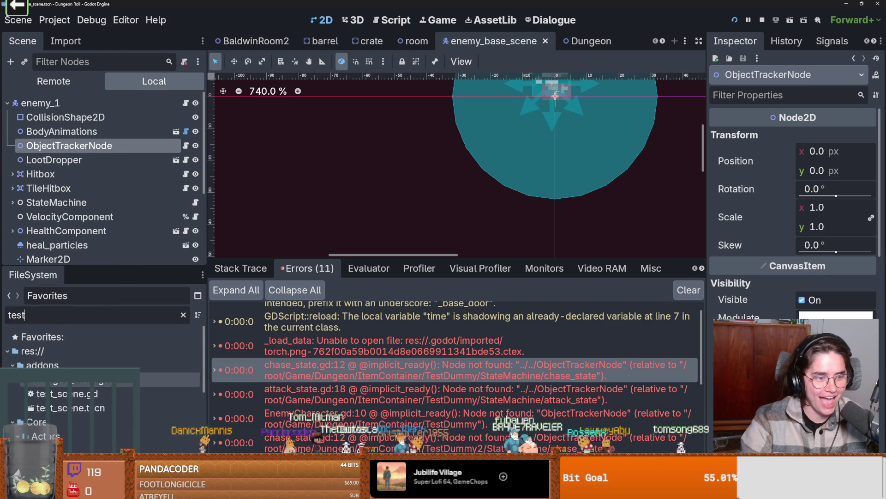
scroll(88, 390, down, 5)
double_click(76, 396)
click(101, 103)
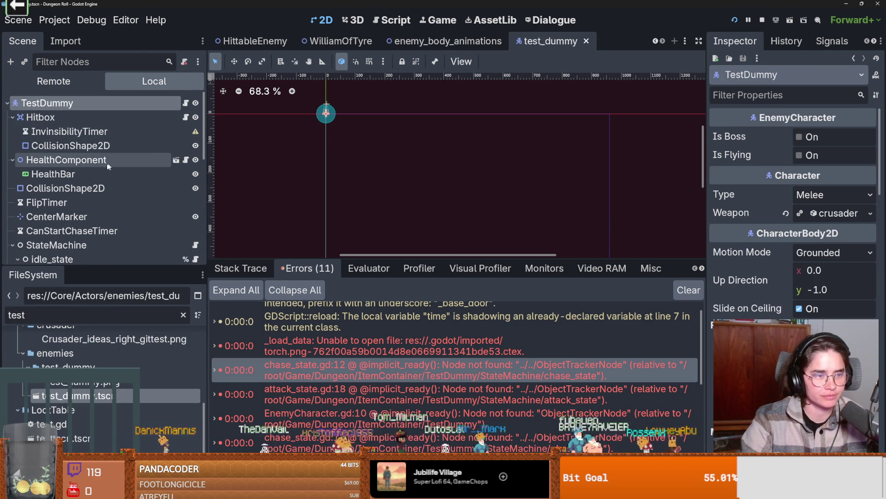
click(13, 117)
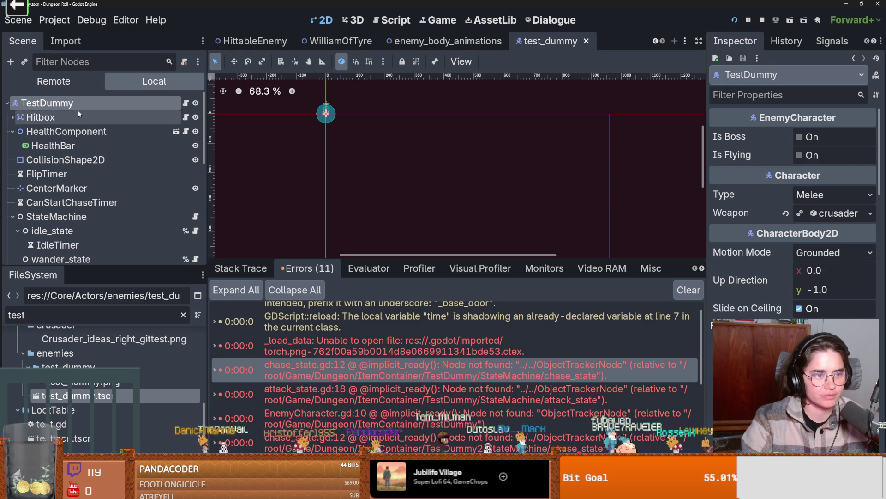
click(11, 132)
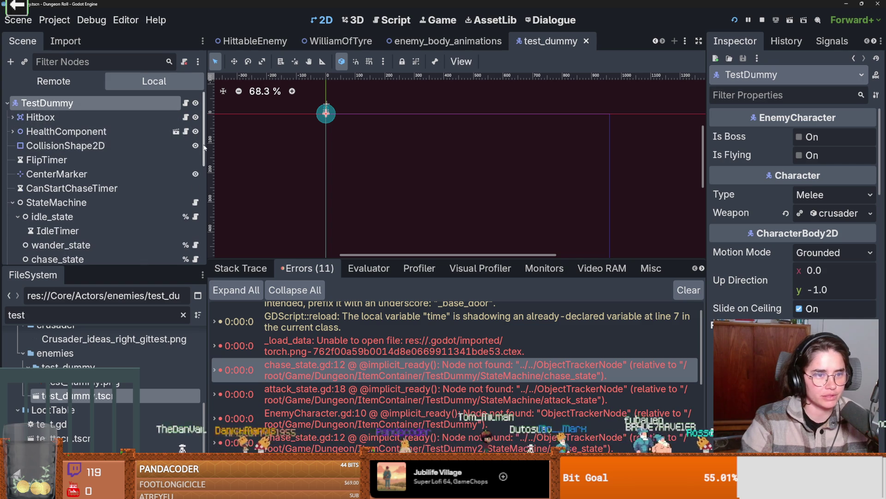
drag(204, 134, 208, 271)
scroll(86, 103, up, 5)
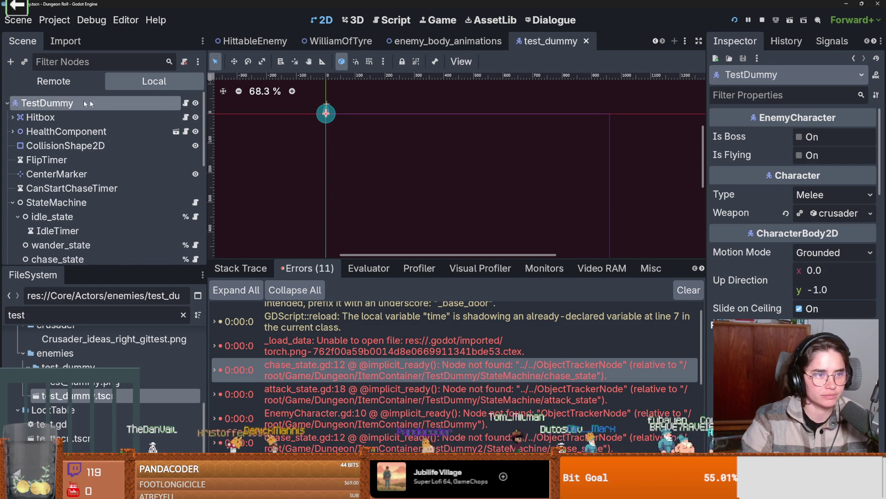
Paste the copied Hitbox under TestDummy, then undo the stray Hitbox2.
right_click(51, 104)
click(104, 197)
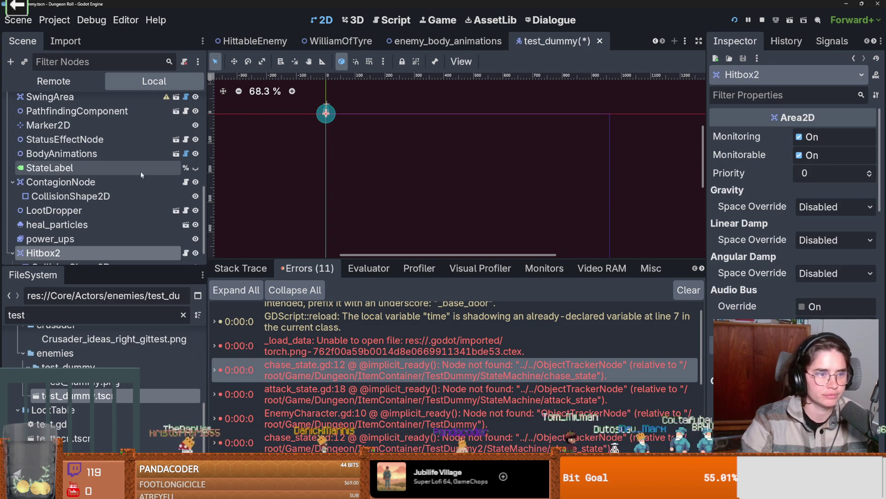
scroll(100, 216, down, 2)
key(ctrl+z)
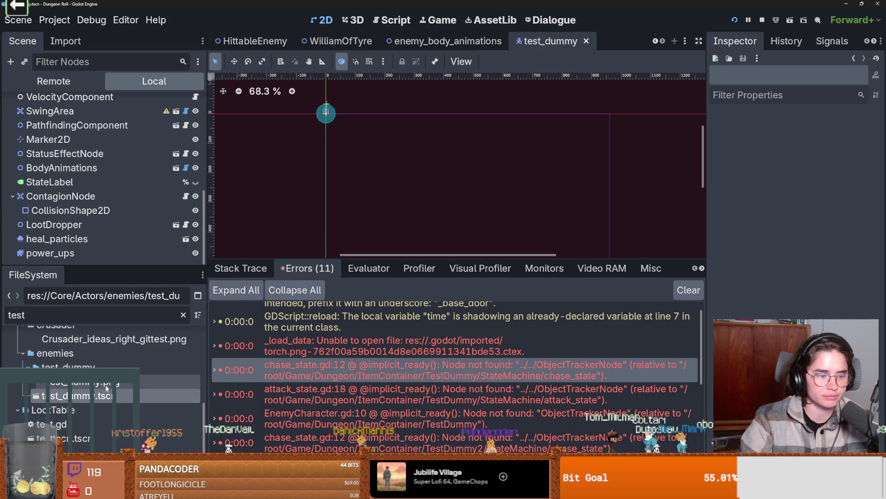
Copy the ObjectTrackerNode from the enemy_base_scene.
click(435, 42)
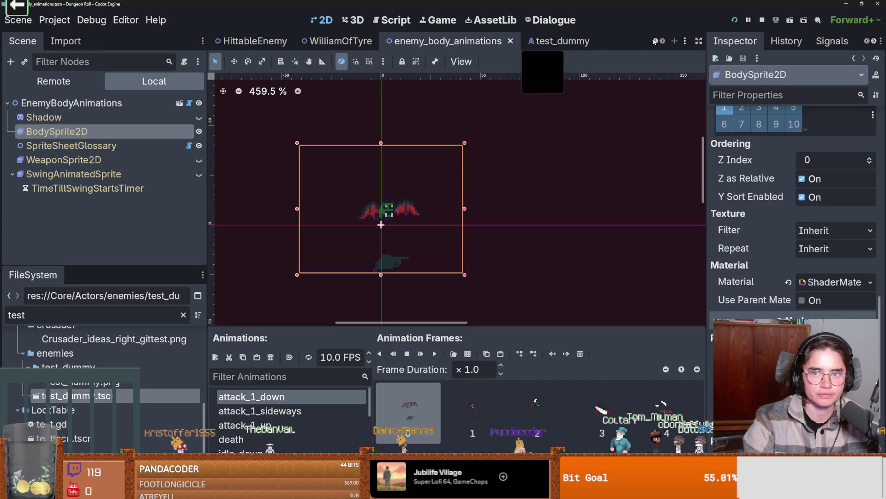
scroll(654, 41, up, 4)
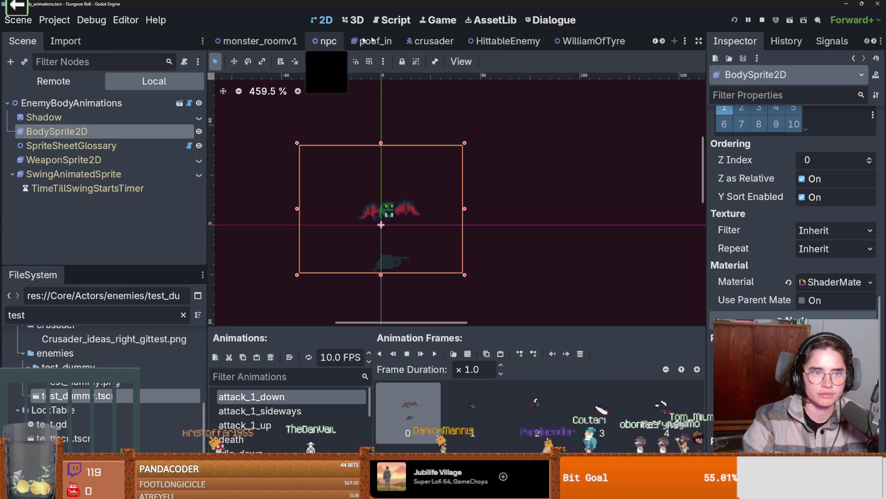
scroll(655, 41, up, 1)
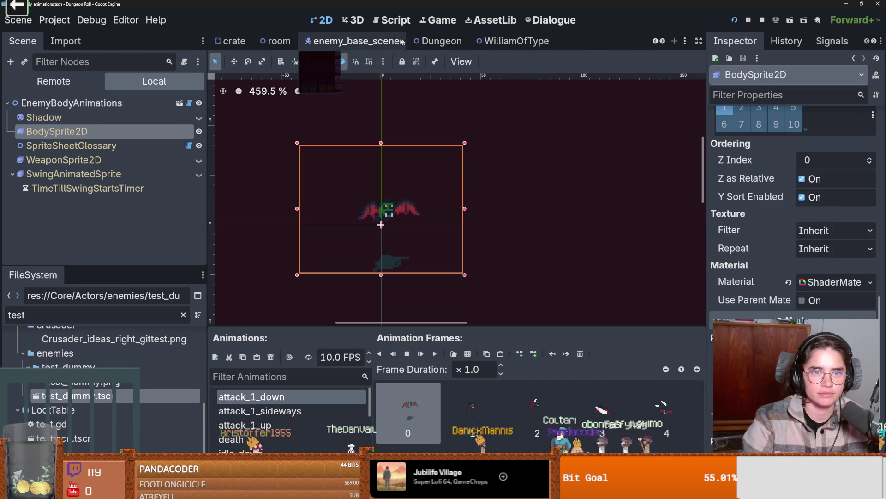
click(355, 41)
right_click(71, 146)
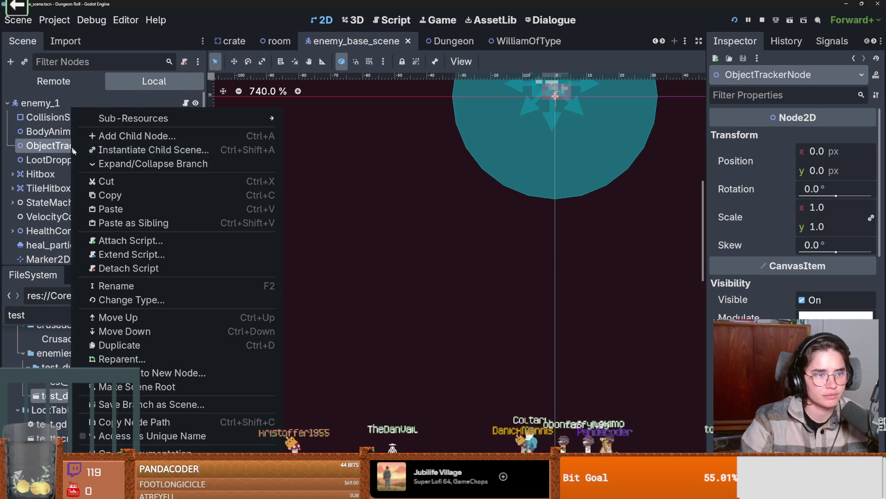
click(135, 195)
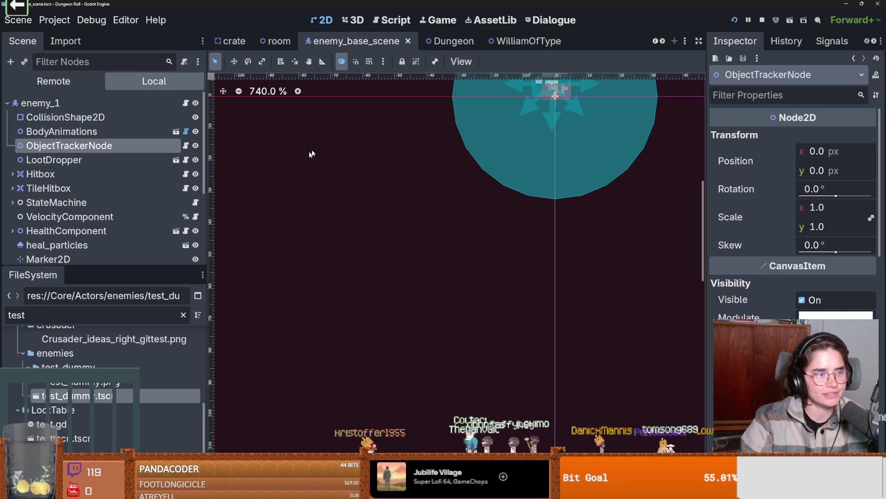
scroll(662, 41, down, 4)
scroll(662, 41, down, 1)
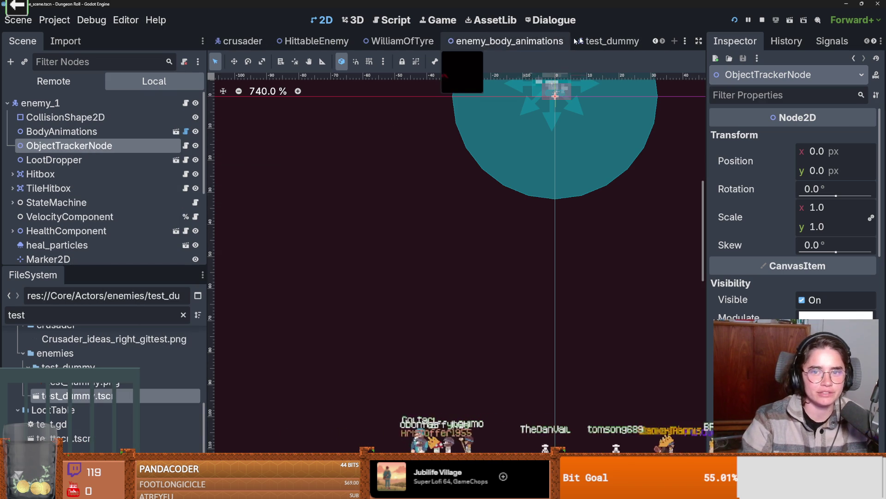
Paste ObjectTrackerNode under TestDummy, save, make it the first child, and run the game.
click(616, 44)
scroll(110, 129, up, 6)
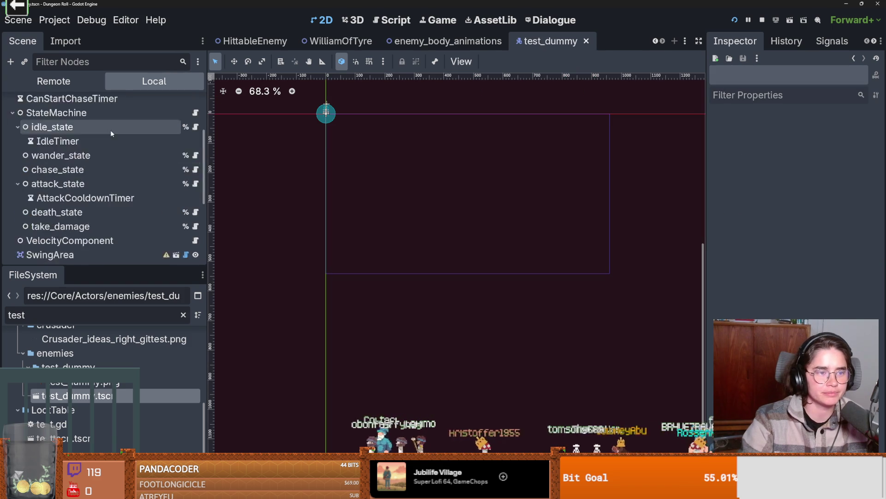
right_click(76, 107)
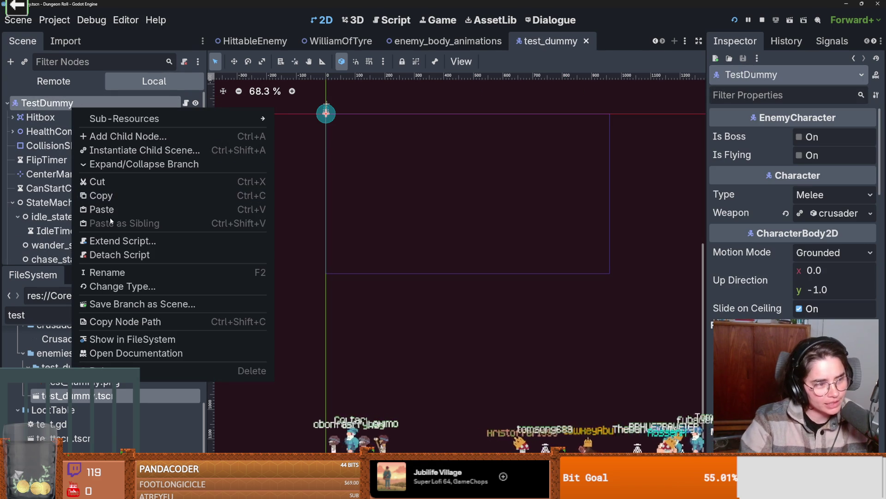
click(131, 208)
key(ctrl+s)
mouse_move(136, 250)
mouse_down()
mouse_move(133, 155)
mouse_move(141, 158)
mouse_move(103, 114)
mouse_up()
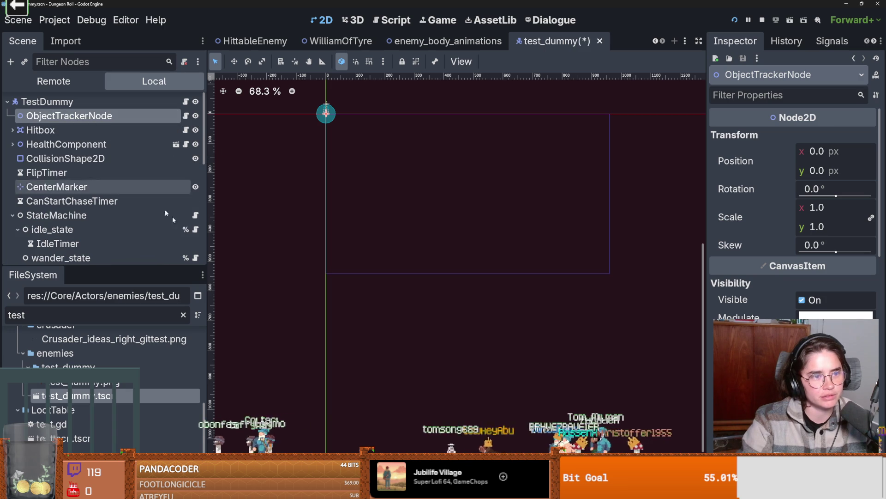
key(F5)
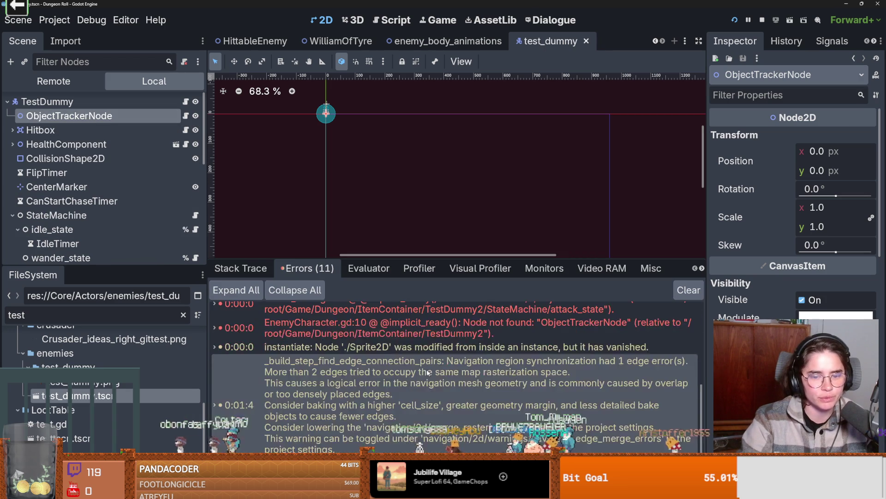
Inspect the attack_state.gd, EnemyCharacter.gd and chase_state.gd error lines, then select the torch.png error.
double_click(437, 388)
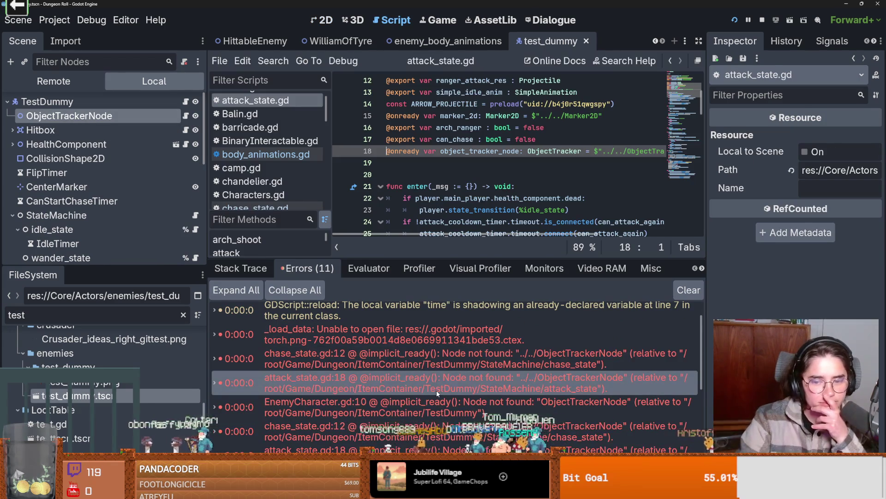
mouse_move(308, 391)
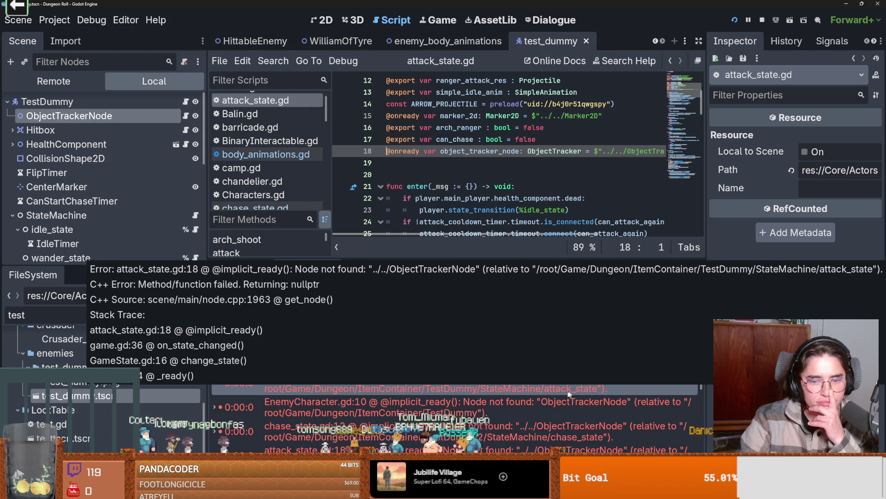
double_click(592, 409)
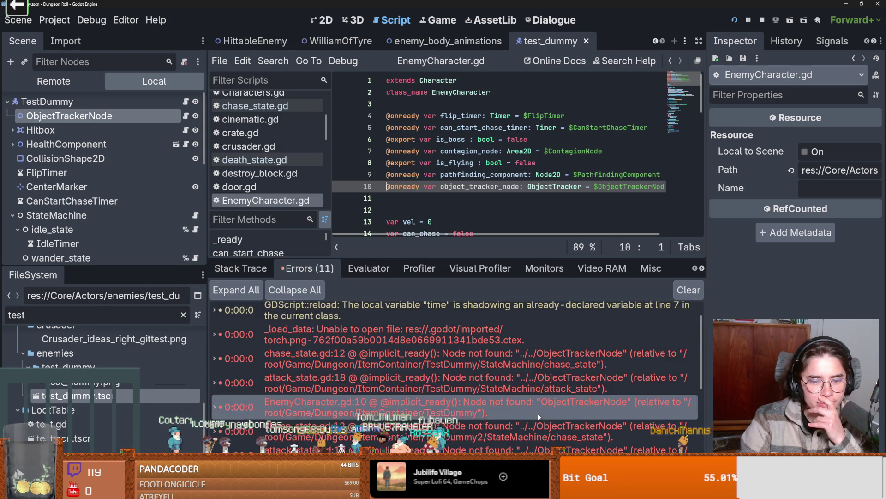
scroll(554, 388, down, 2)
double_click(518, 371)
scroll(518, 374, up, 2)
click(516, 378)
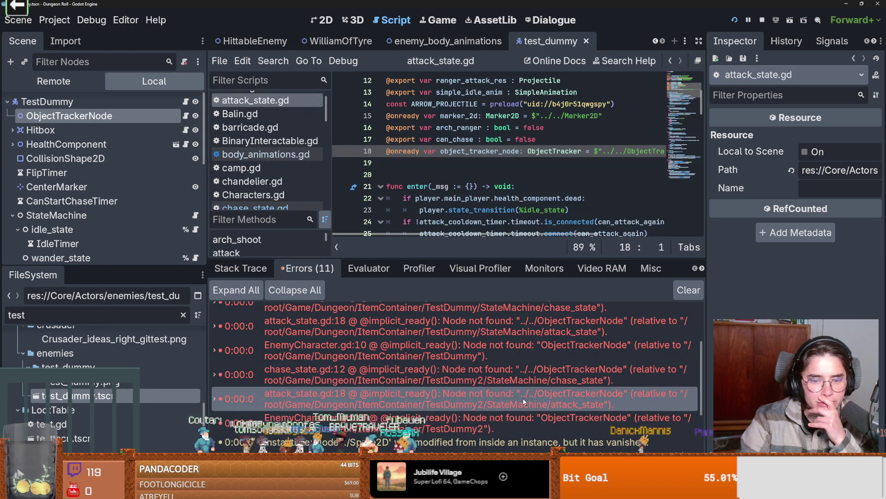
click(515, 383)
click(512, 360)
click(489, 336)
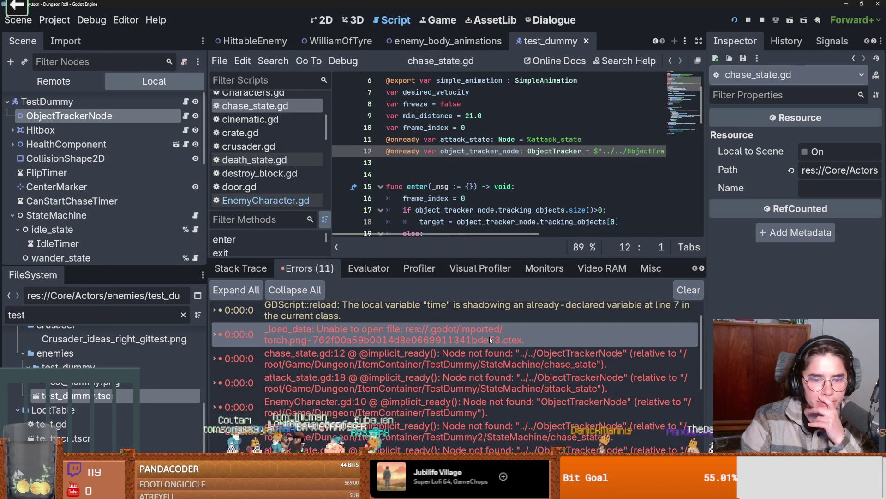
Rerun the project, expand the torch.png error details, enlarge the game view, and show WilliamOfTyre.
click(736, 20)
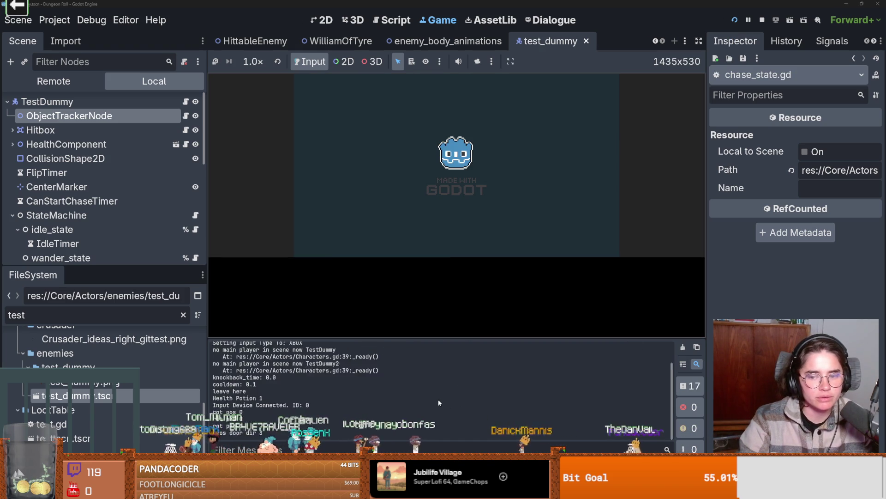
key(alt+d)
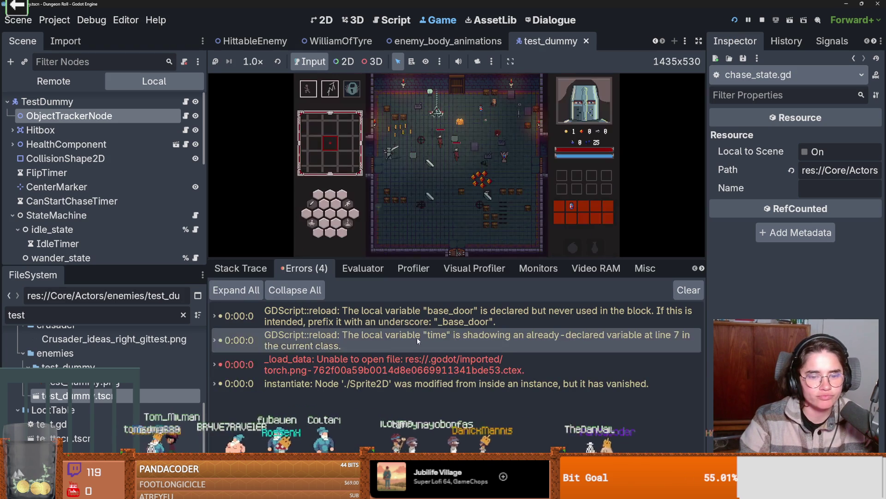
right_click(413, 368)
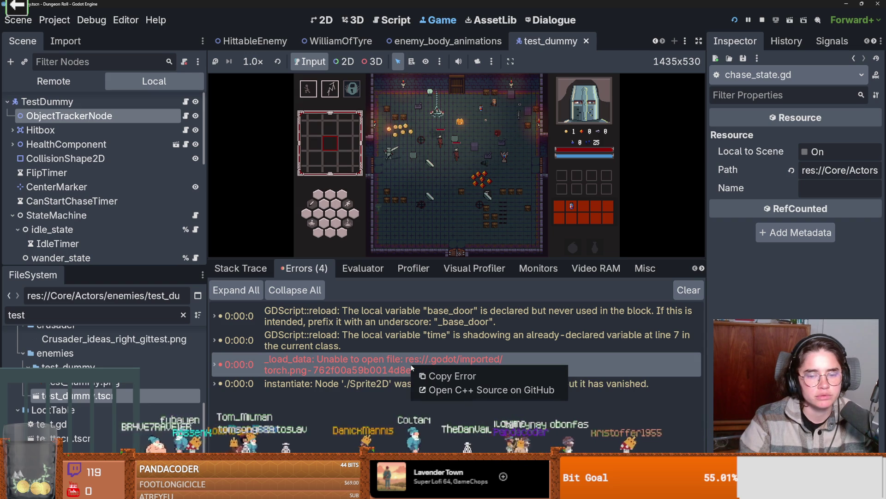
click(396, 369)
double_click(395, 369)
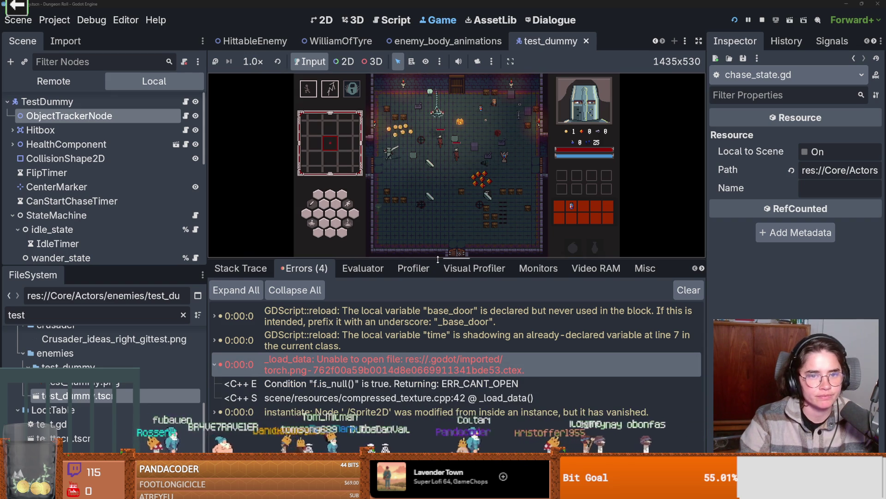
drag(438, 260, 438, 353)
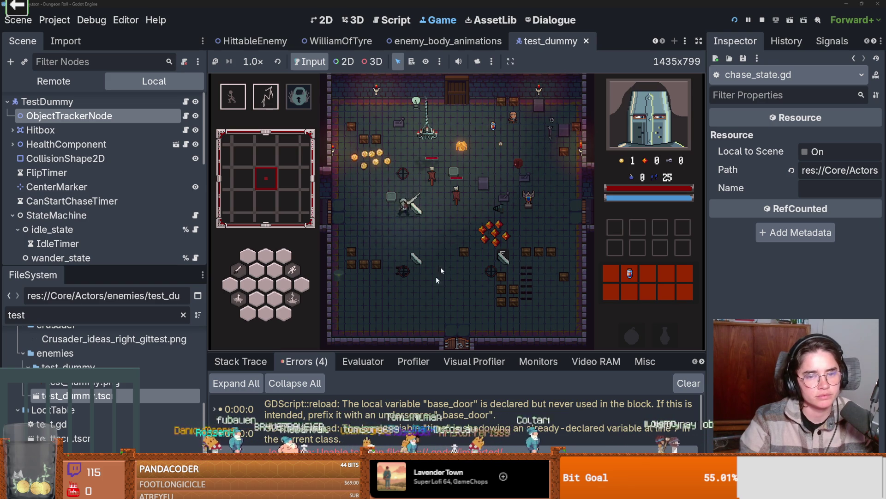
click(396, 197)
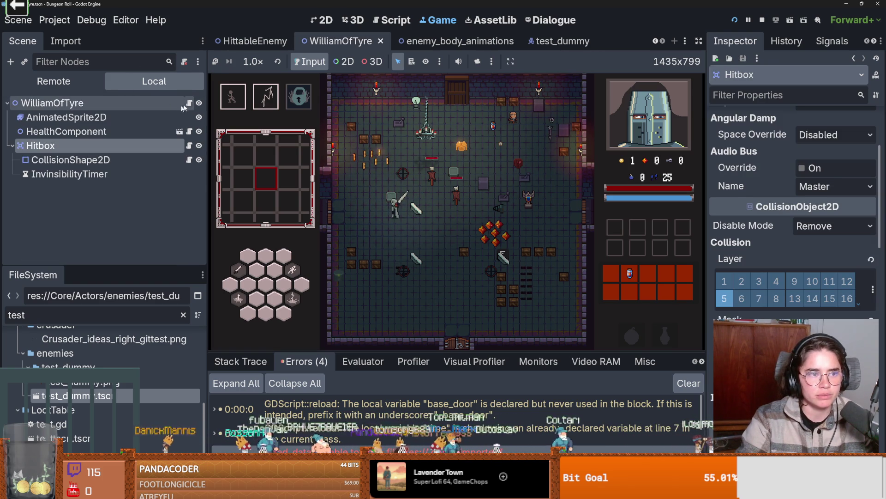
Close the enemy_base_scene, room, crate, Dungeon and barrel scene tabs.
click(655, 41)
click(656, 42)
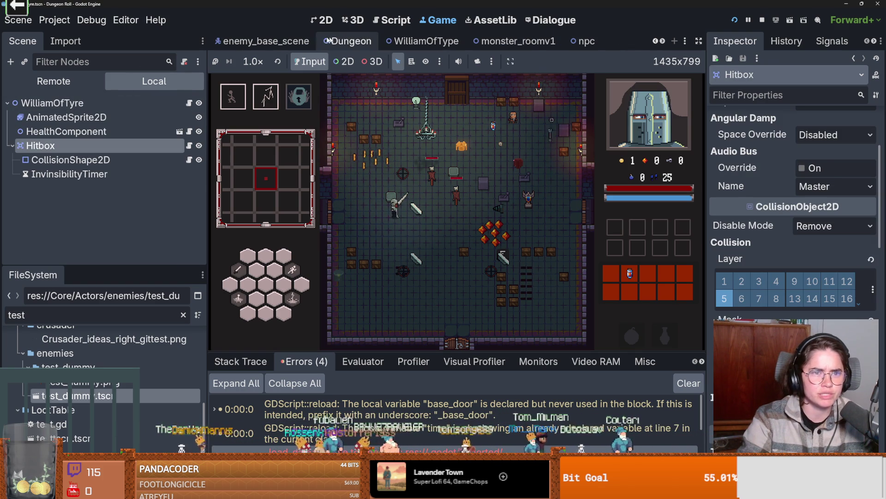
click(354, 41)
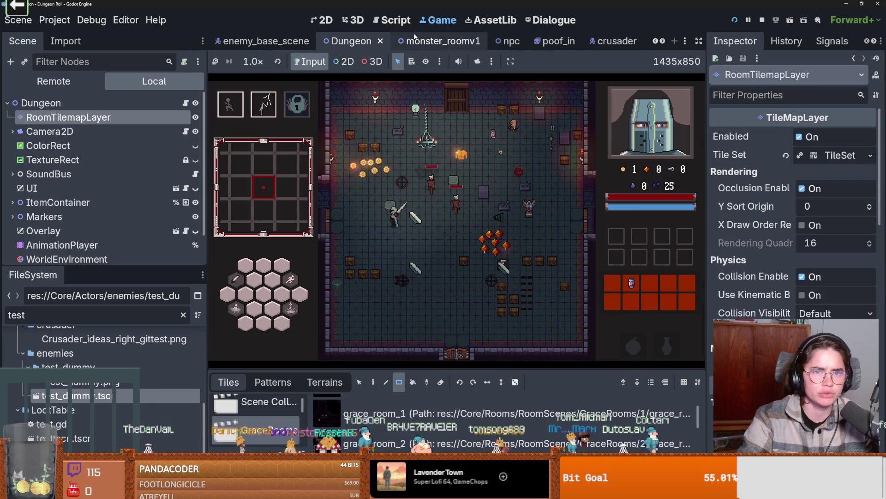
click(295, 41)
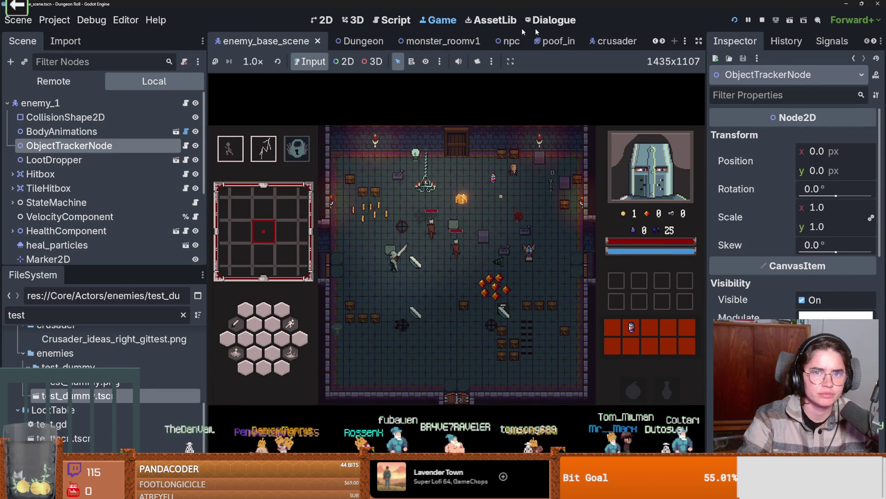
right_click(320, 44)
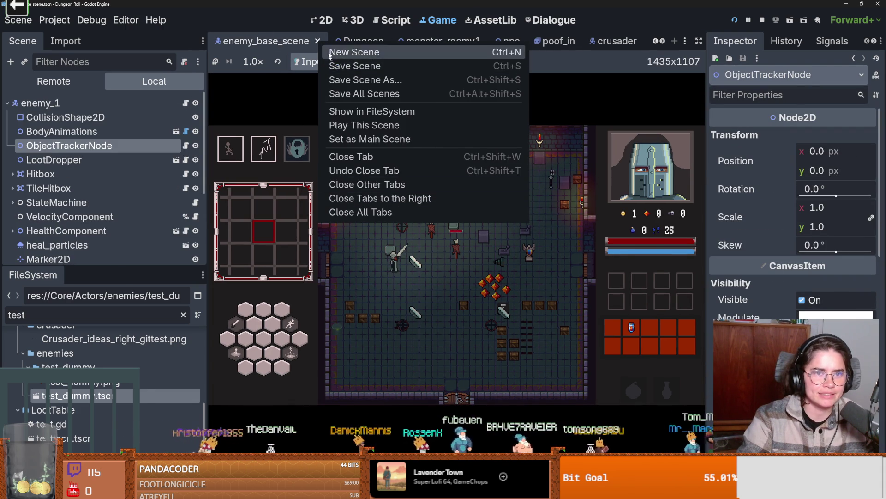
click(306, 46)
middle_click(305, 41)
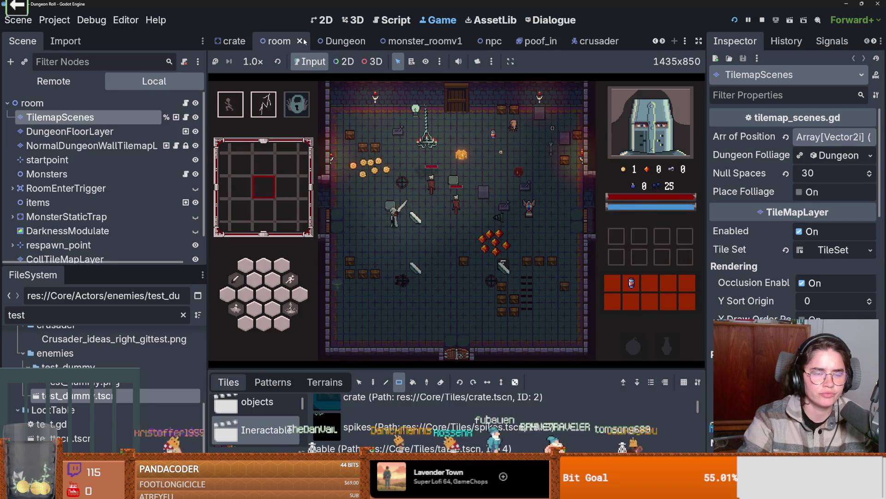
click(304, 42)
click(303, 42)
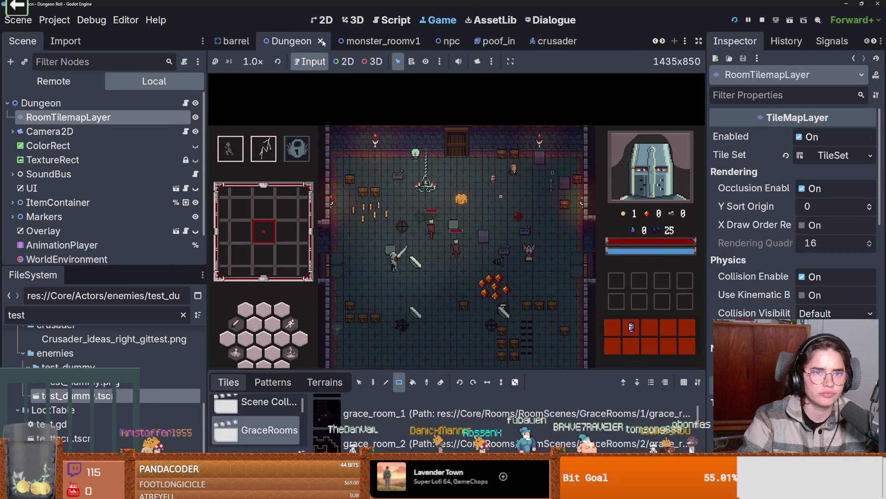
click(322, 42)
click(346, 41)
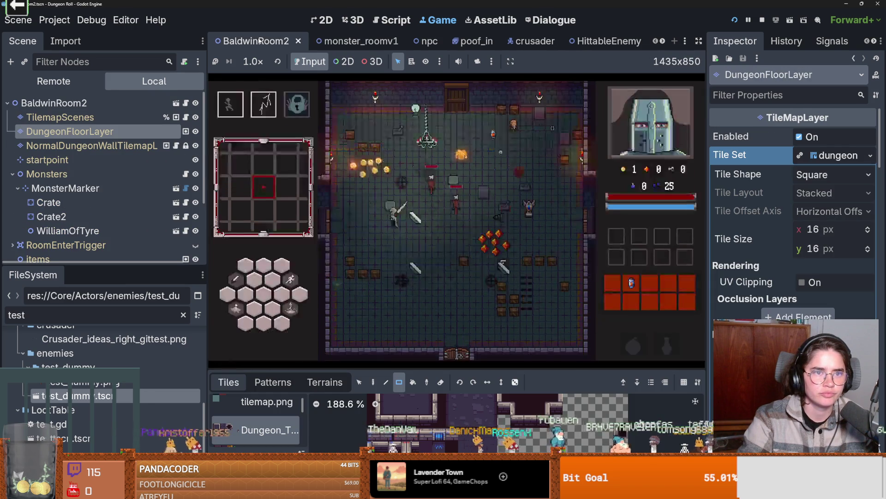
Expand Monsters, open the WilliamOfTyre scene, and open its Hitbox script enemy_hitbox.gd.
click(12, 174)
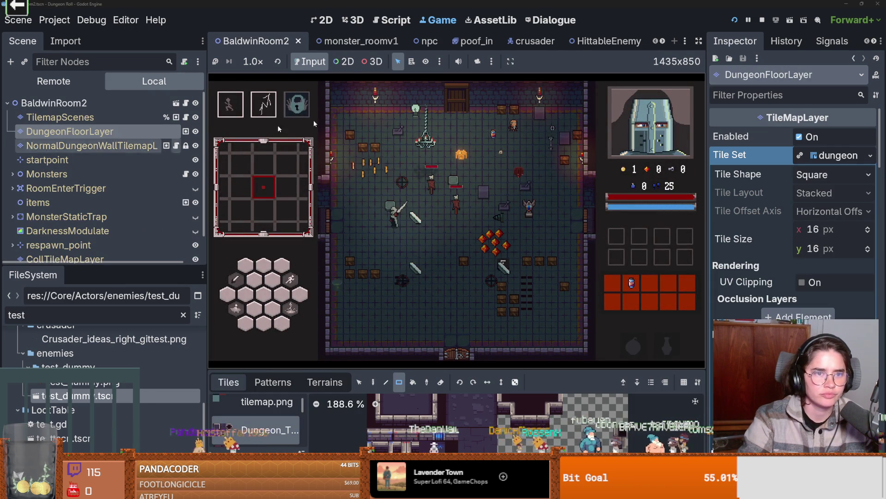
click(326, 20)
scroll(436, 149, up, 5)
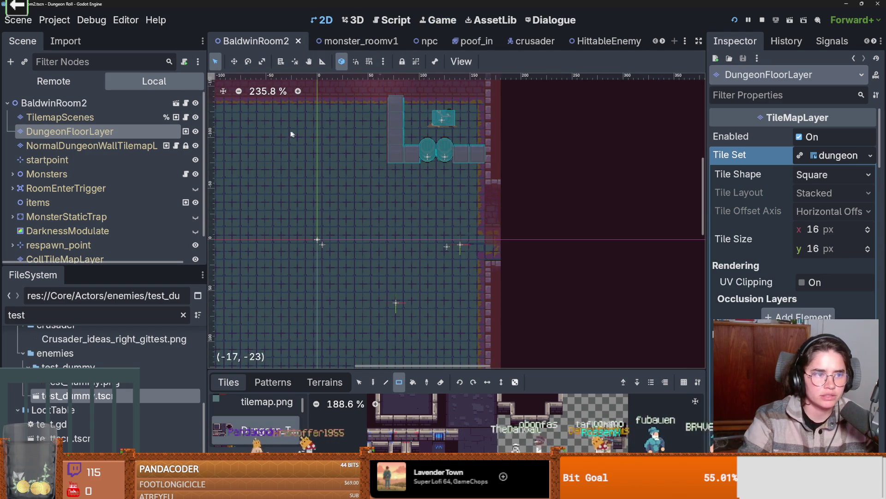
scroll(118, 199, down, 2)
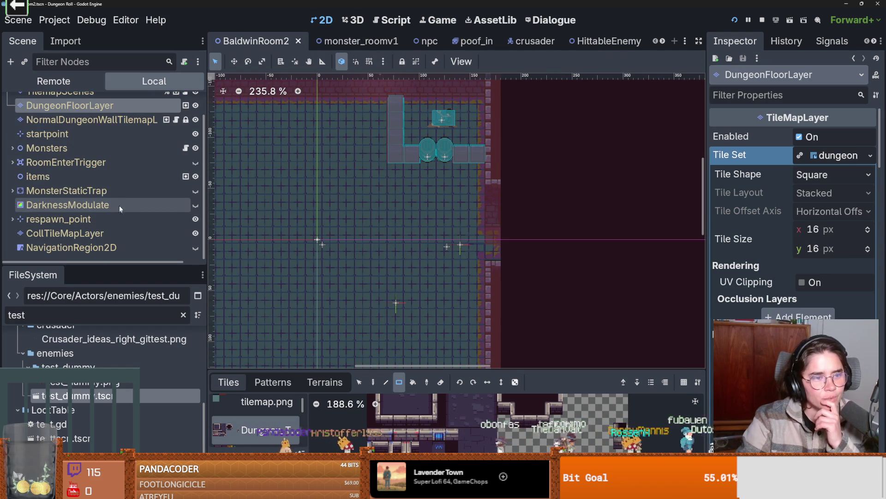
scroll(111, 162, up, 2)
click(12, 174)
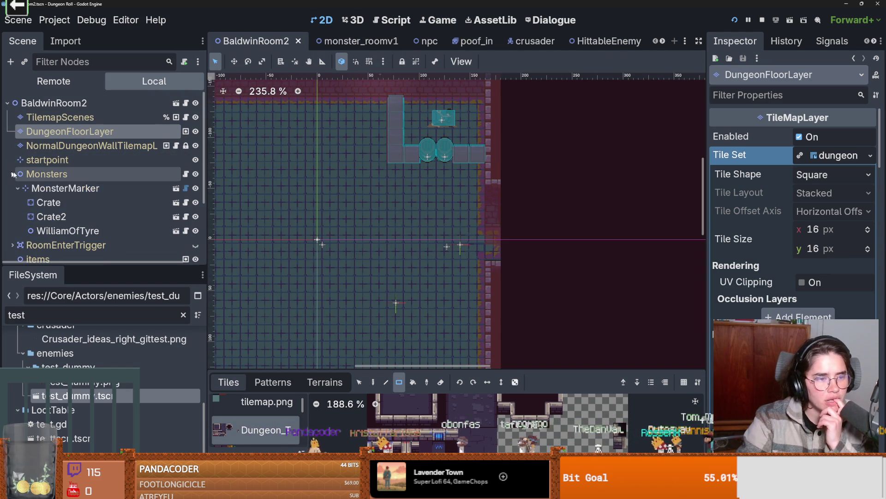
click(186, 230)
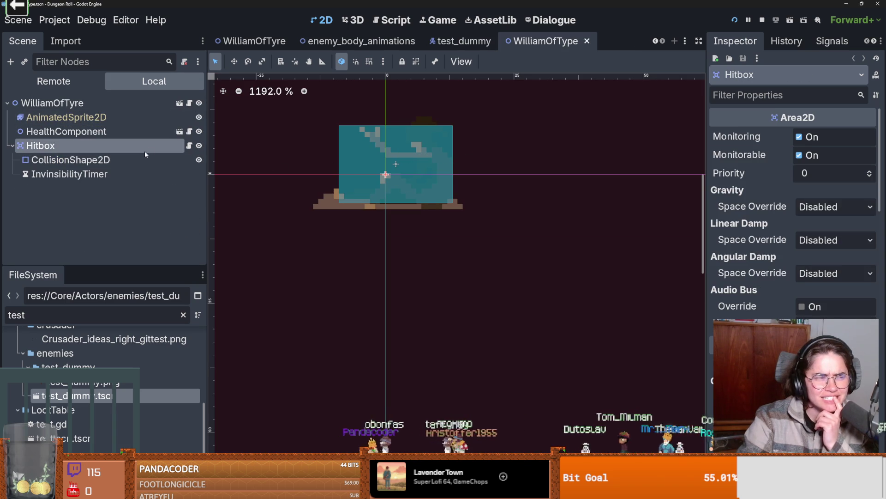
click(189, 146)
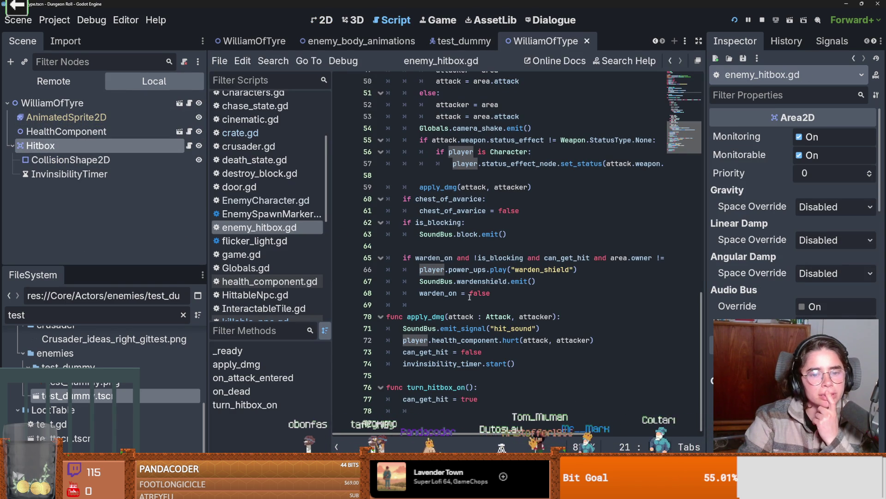
scroll(470, 297, up, 5)
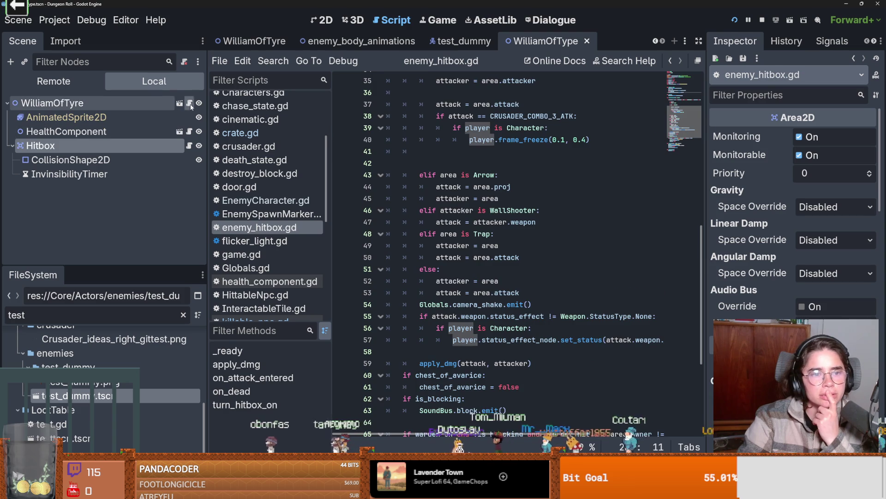